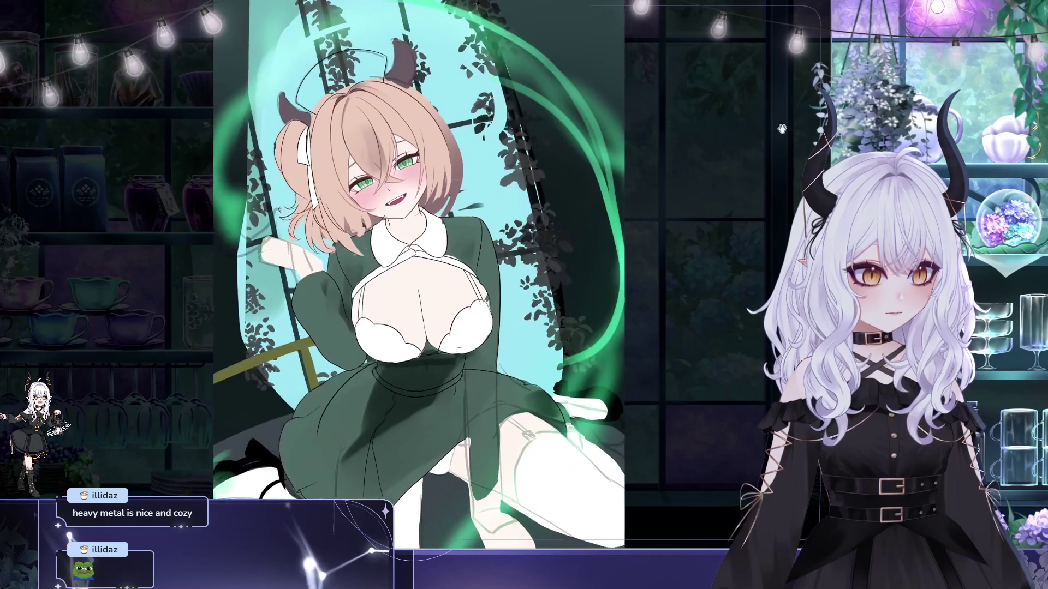
- Free-transform the head layer to shrink the girl's head slightly, then commit it
key(ctrl+t)
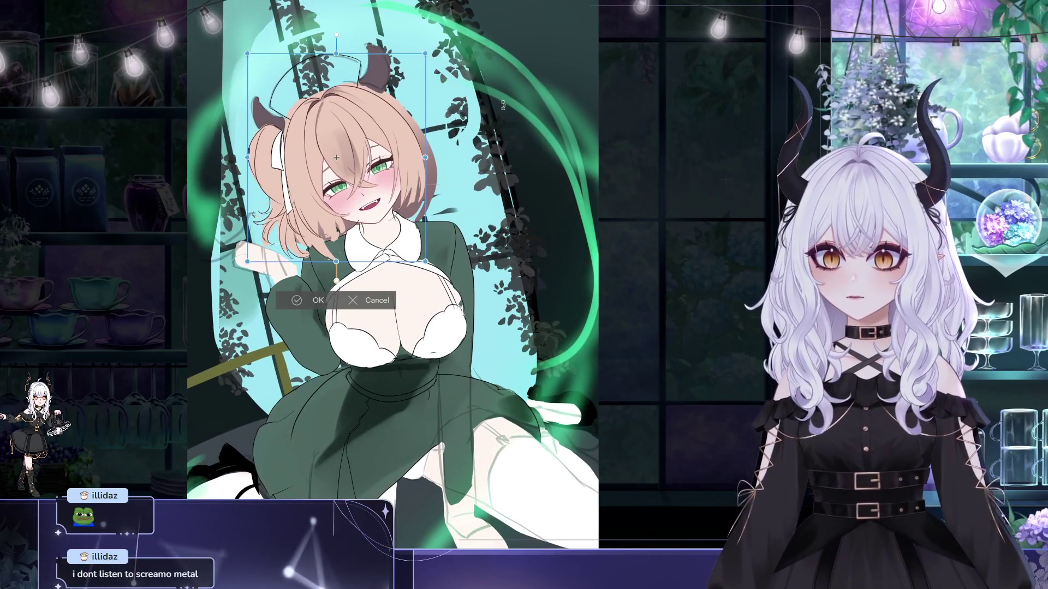
drag(426, 53, 421, 56)
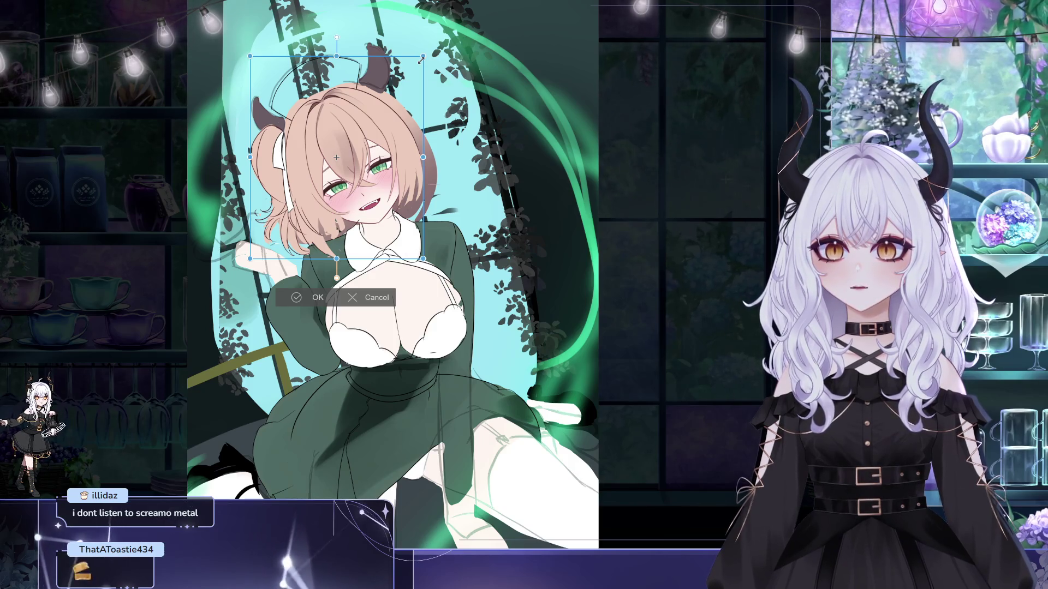
click(310, 296)
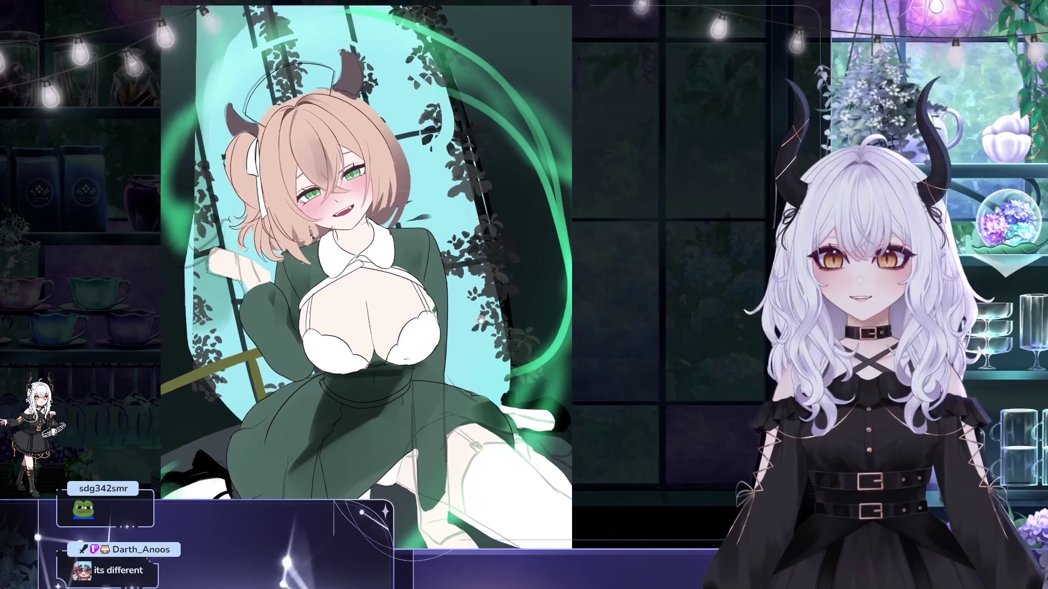
- Pan the drawing left and flip the canvas view horizontally
mouse_move(530, 316)
mouse_down()
mouse_move(507, 313)
mouse_move(455, 42)
mouse_move(413, 28)
mouse_up()
key(m)
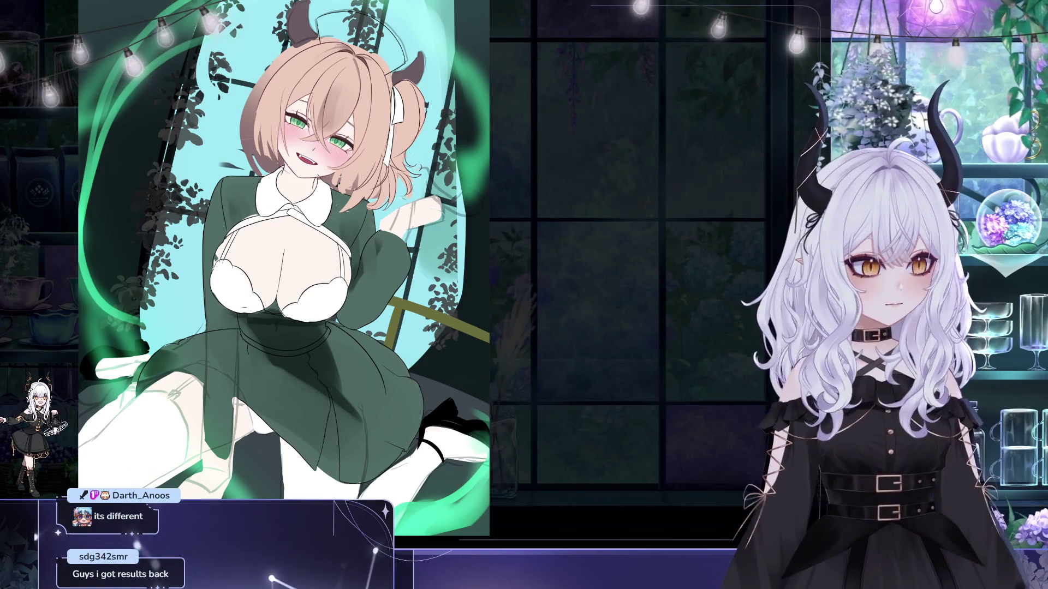
- Unflip the canvas view and pan the drawing right and up
key(h)
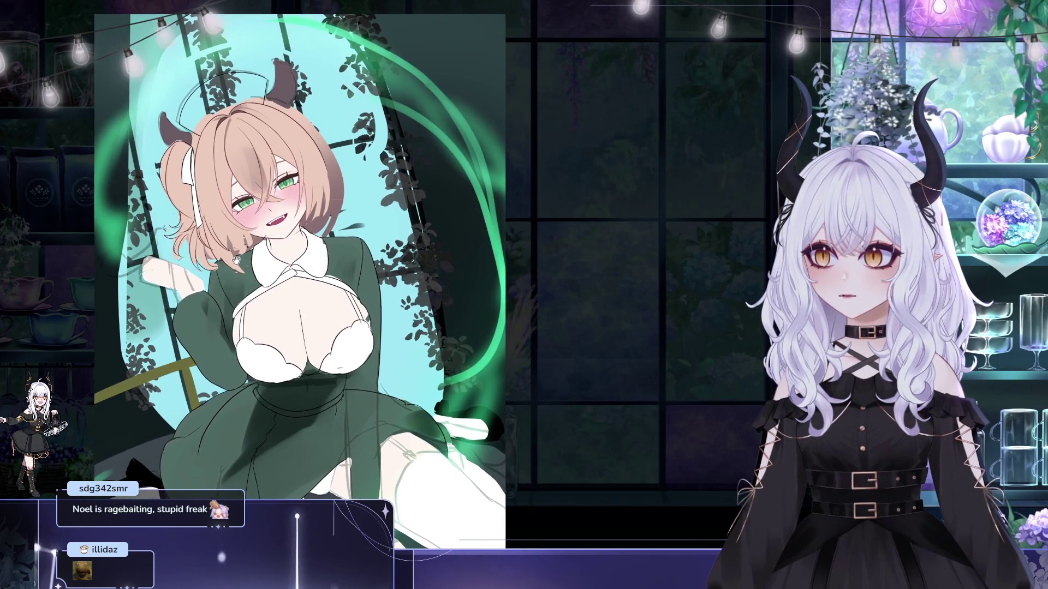
drag(237, 261, 247, 236)
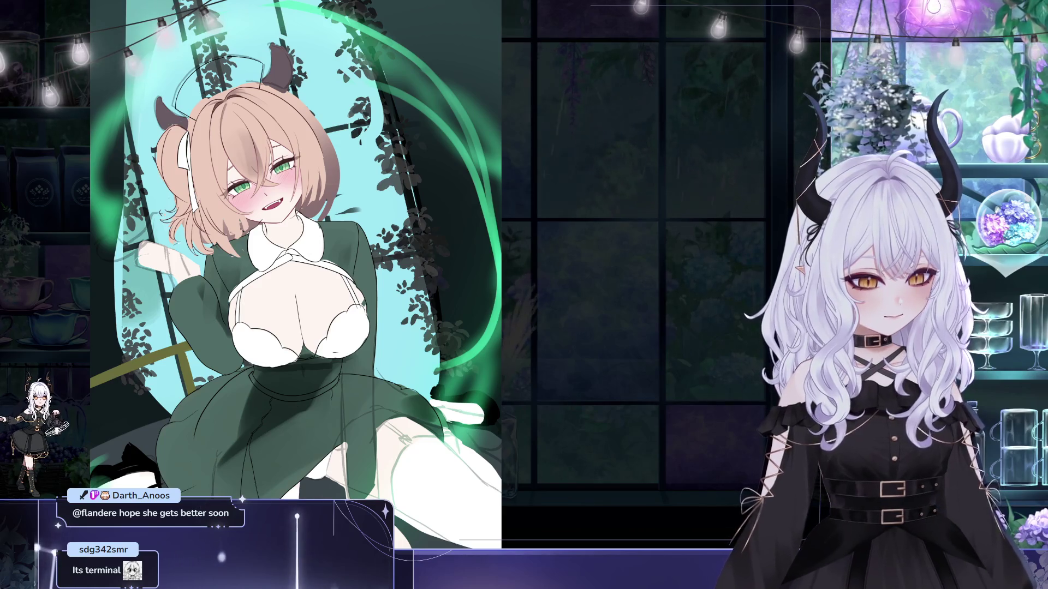
drag(589, 299, 651, 299)
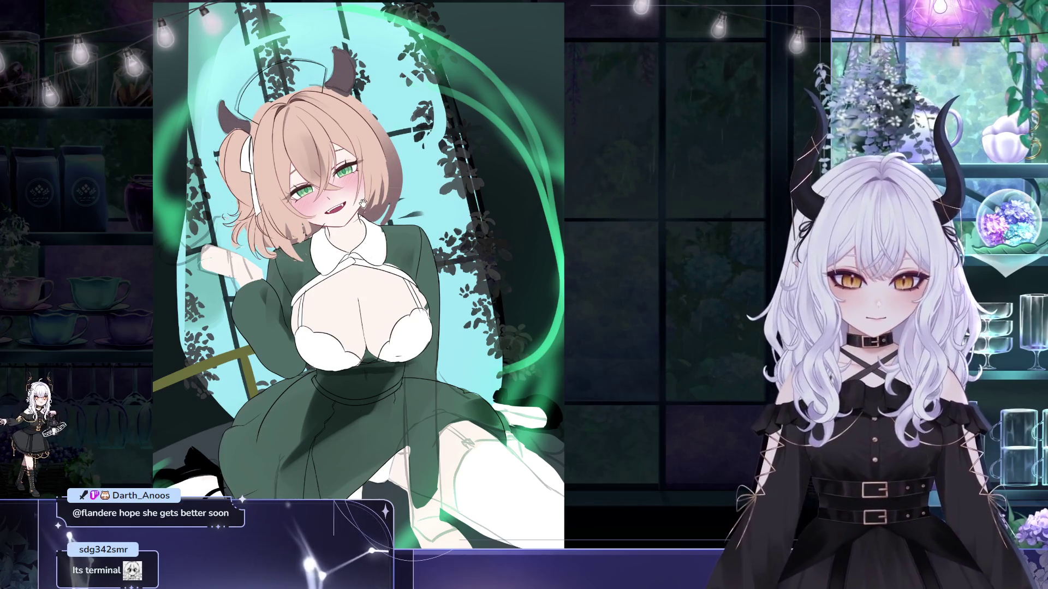
drag(362, 203, 374, 211)
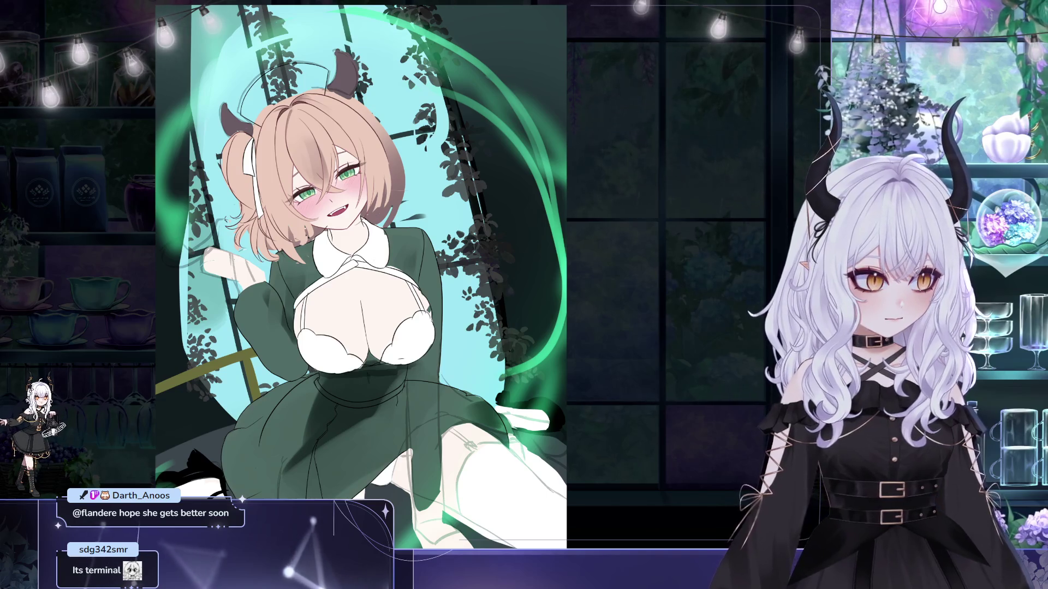
- Flip the canvas view horizontally and zoom in on the drawing
key(m)
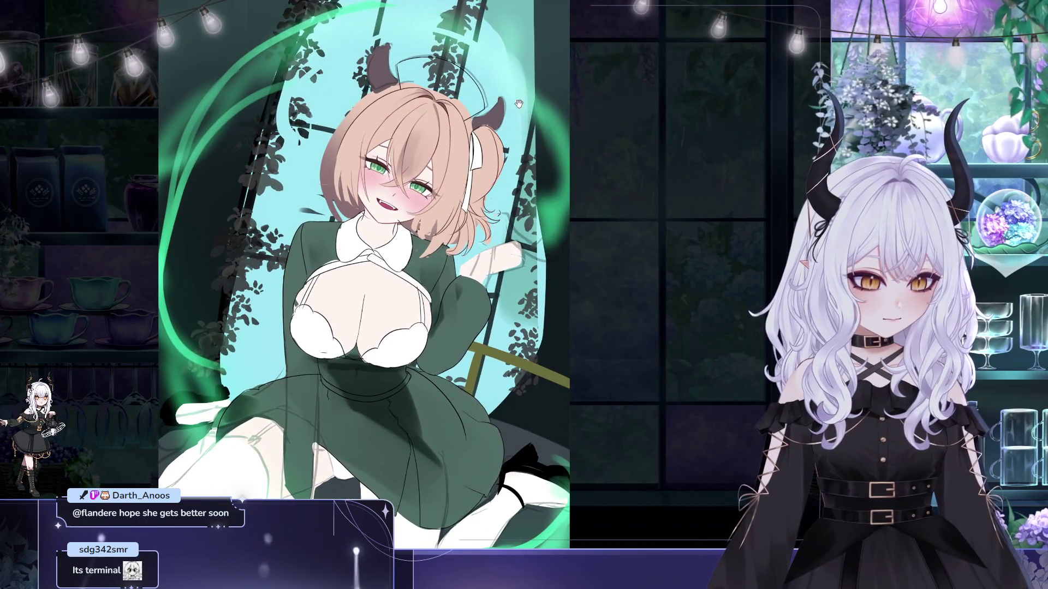
scroll(403, 115, up, 3)
scroll(392, 142, up, 2)
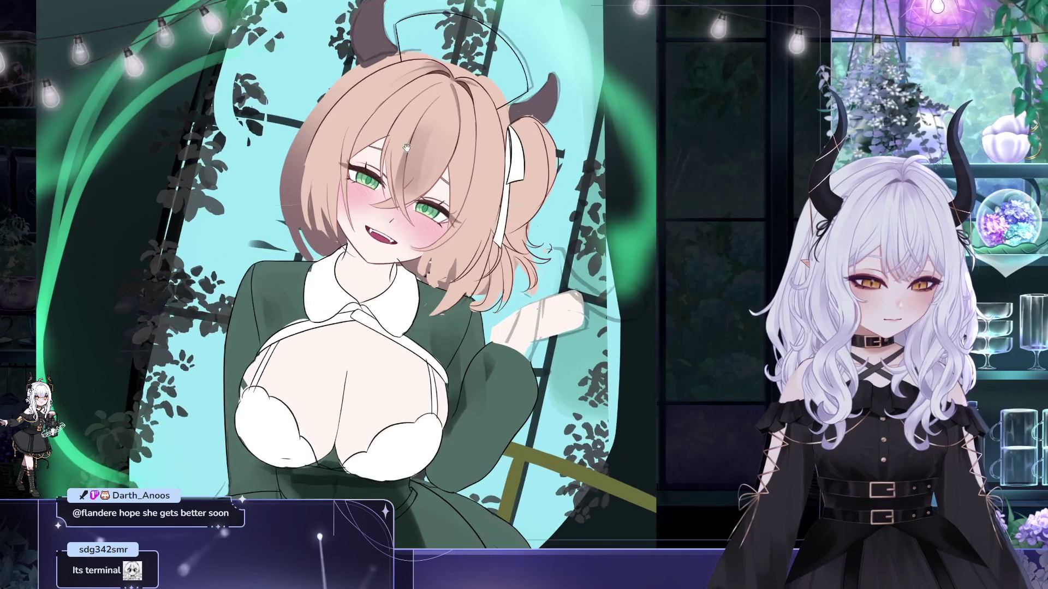
scroll(387, 160, up, 2)
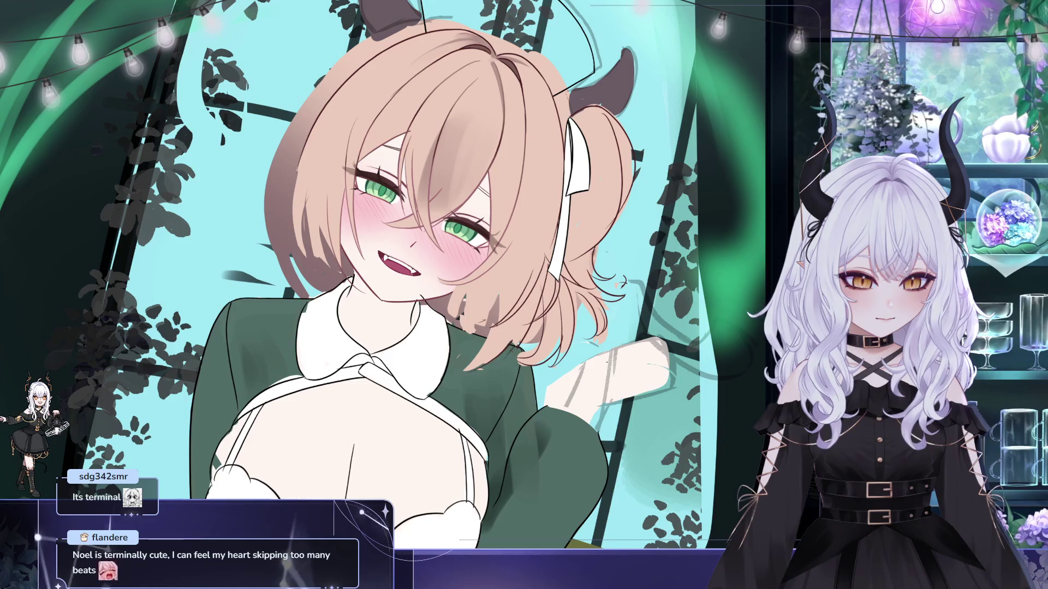
- Make a freehand selection on the drawing's left, deselect it, and zoom closer to the face
drag(382, 280, 99, 373)
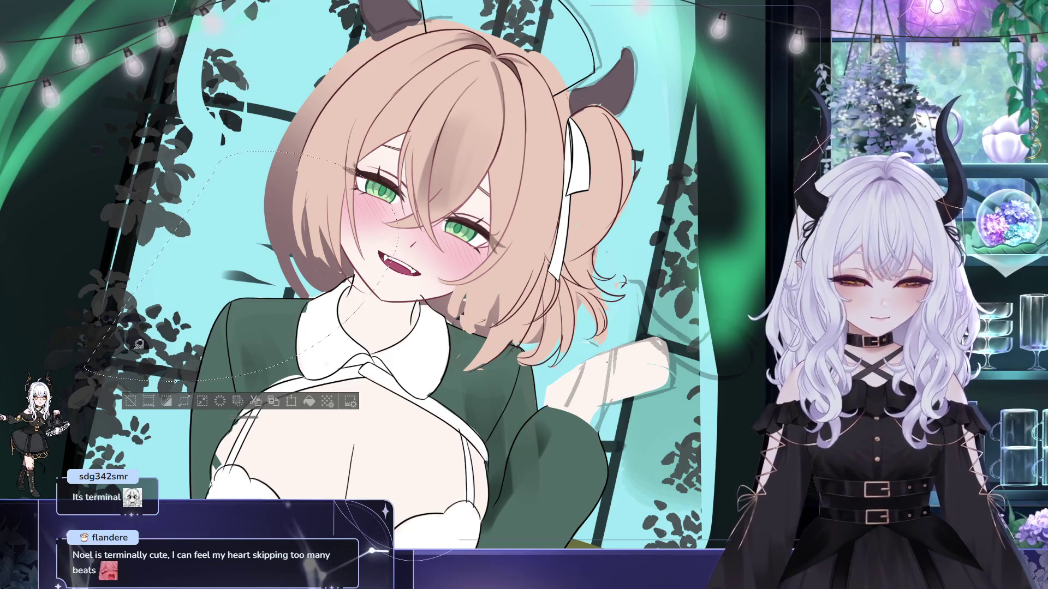
key(ctrl+d)
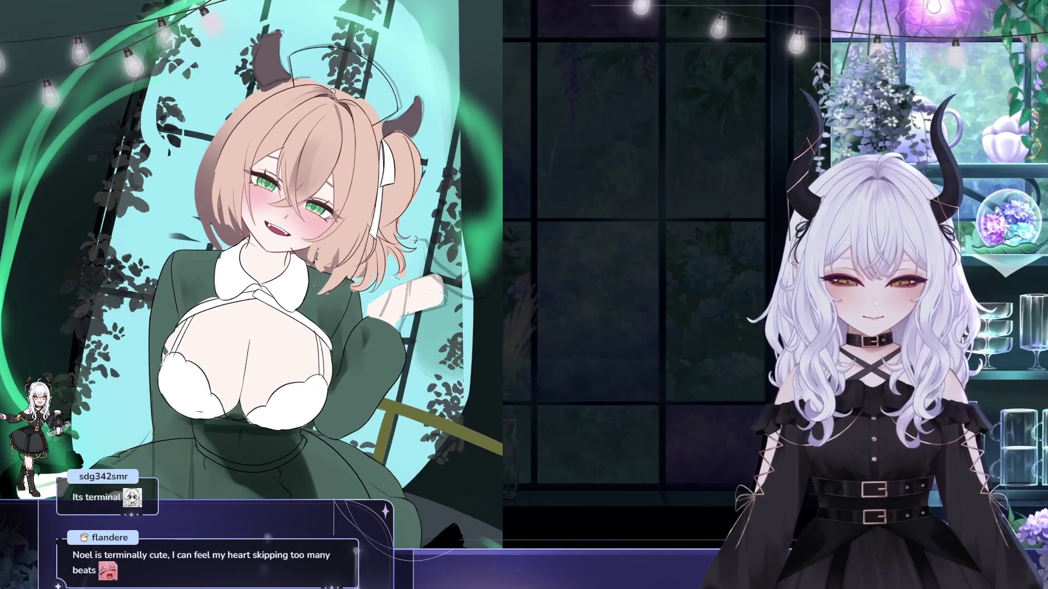
scroll(311, 145, up, 3)
scroll(311, 145, up, 2)
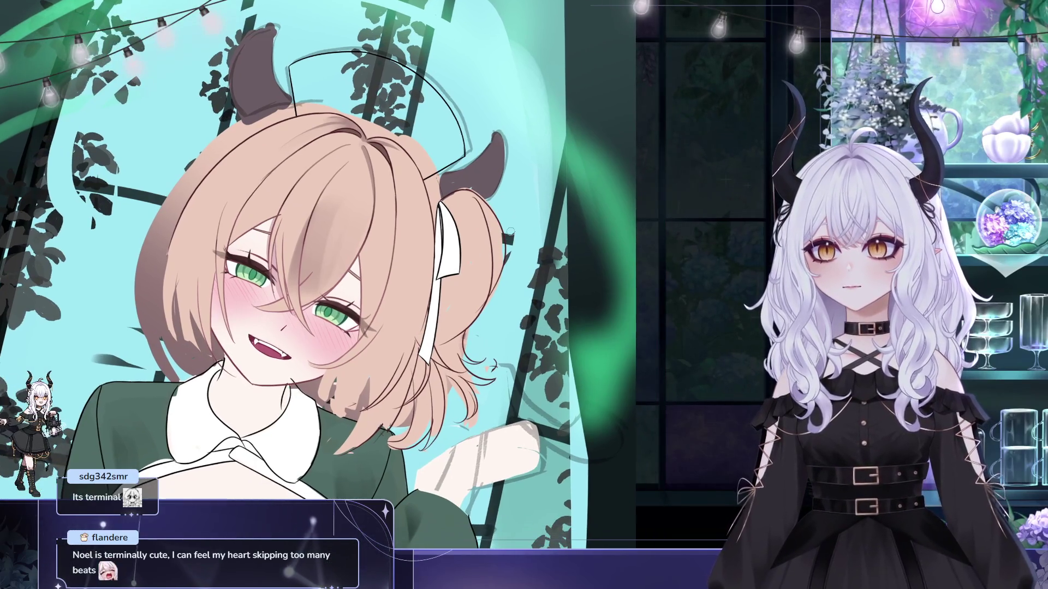
key(h)
drag(572, 191, 361, 138)
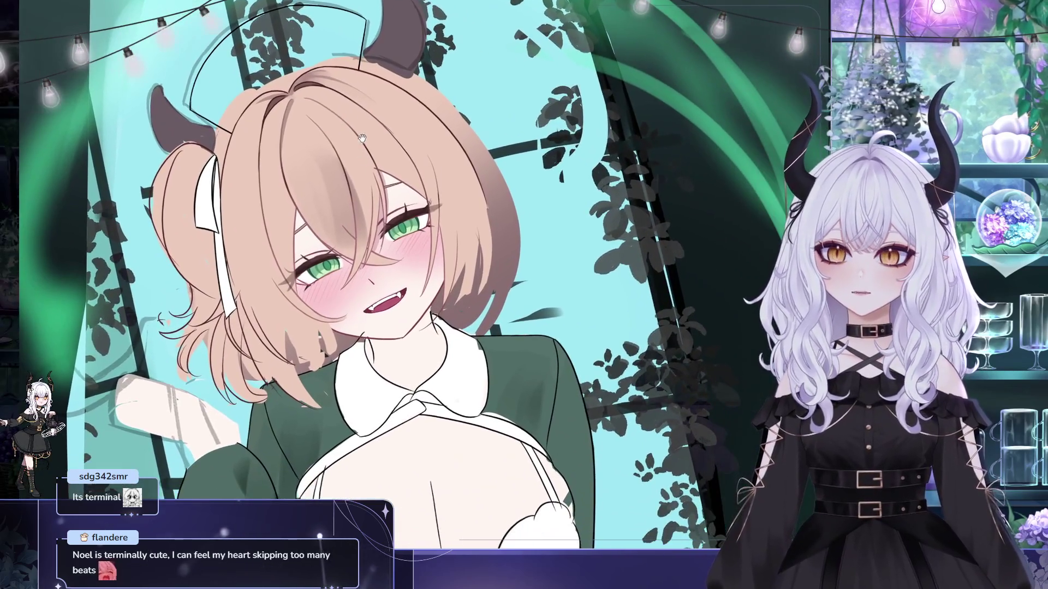
mouse_move(370, 169)
mouse_down()
mouse_move(365, 127)
mouse_move(352, 150)
mouse_up()
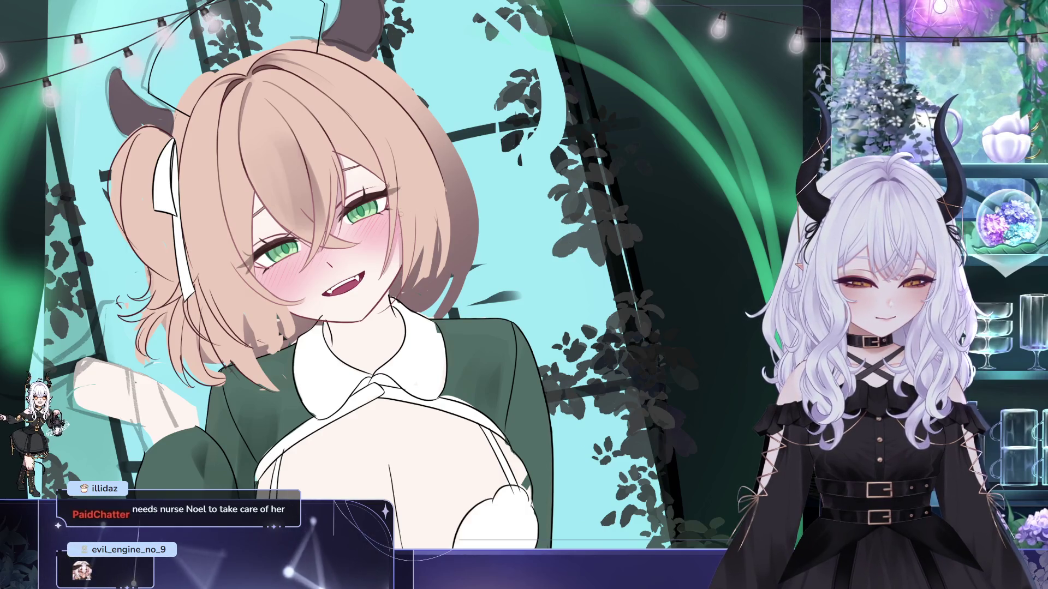
drag(390, 247, 300, 264)
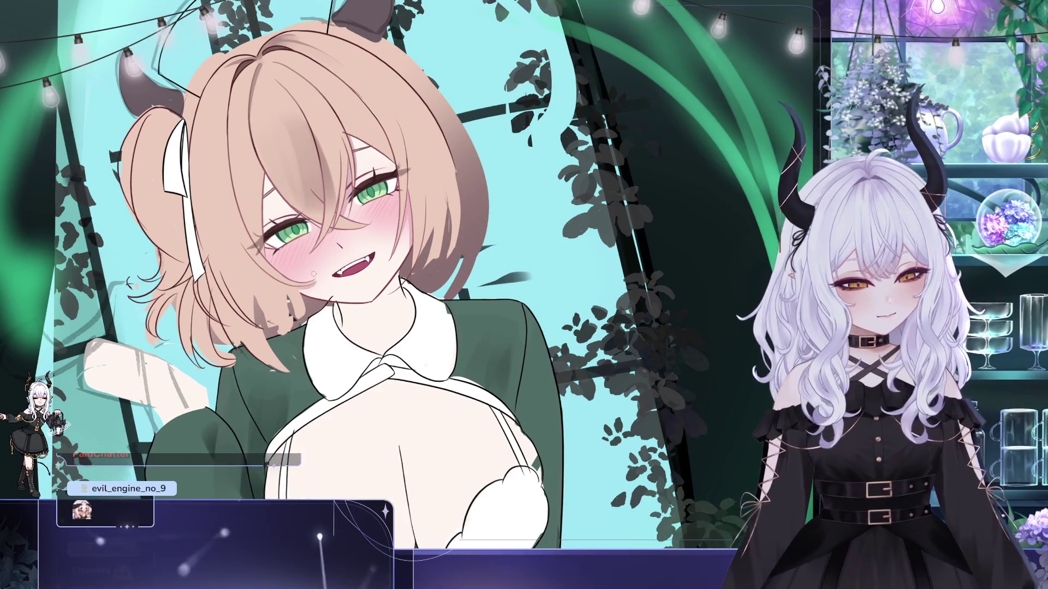
scroll(318, 288, up, 2)
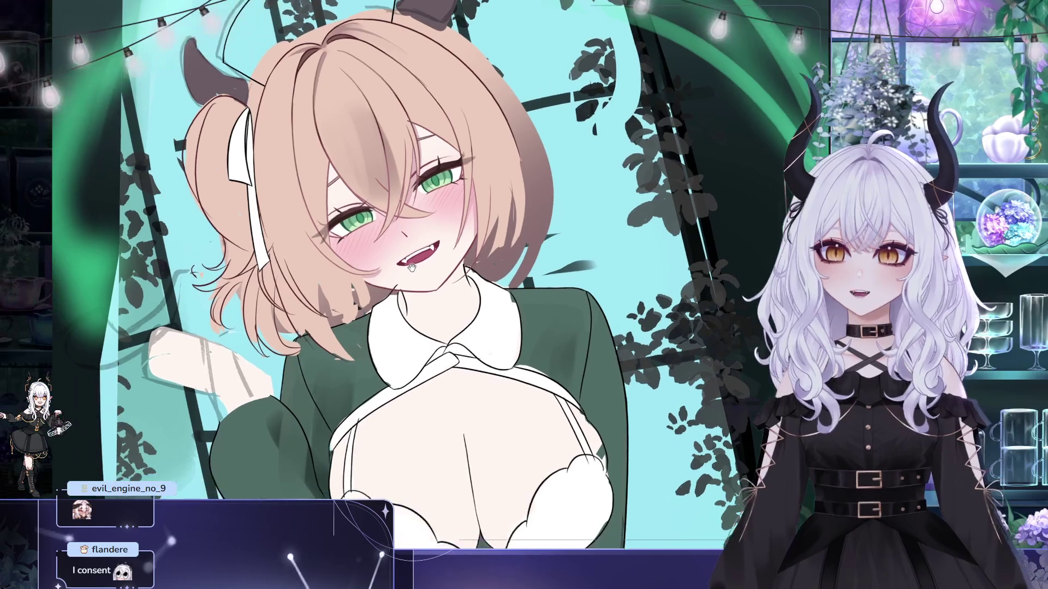
drag(383, 274, 334, 242)
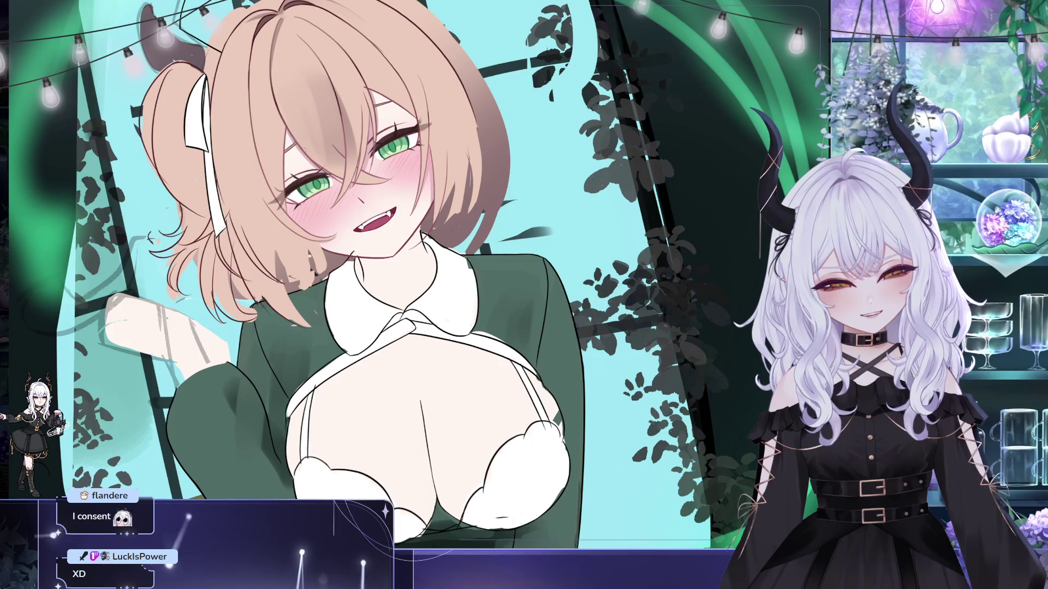
drag(358, 154, 372, 162)
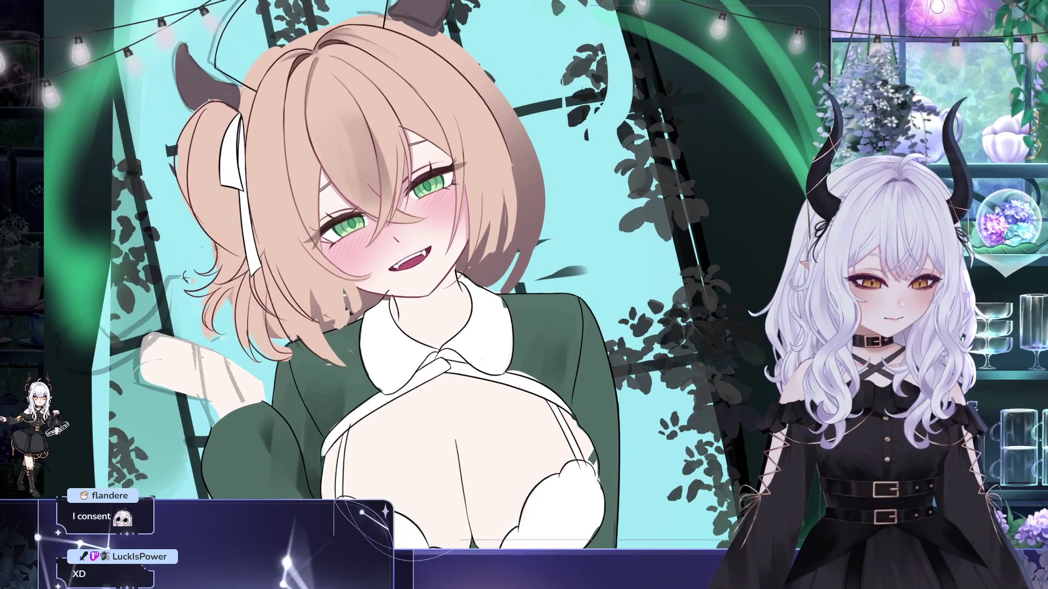
drag(643, 264, 633, 269)
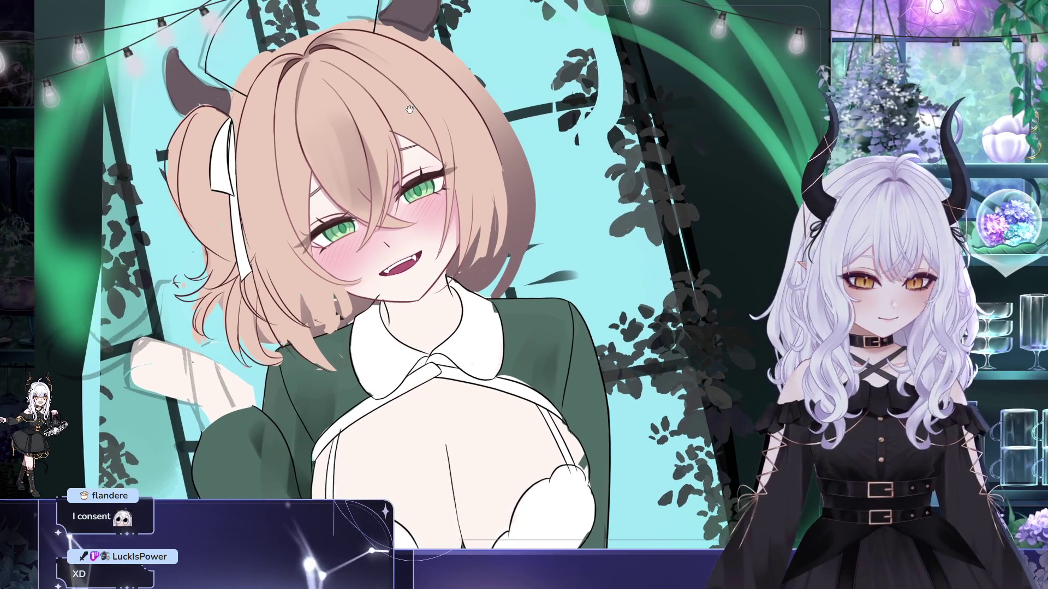
drag(405, 111, 443, 119)
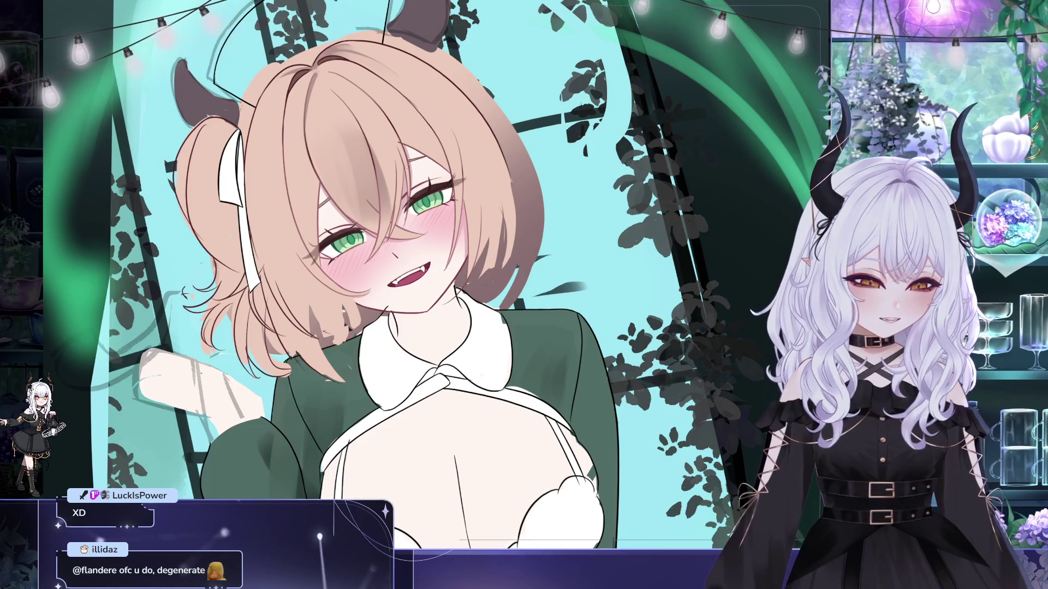
drag(443, 90, 446, 101)
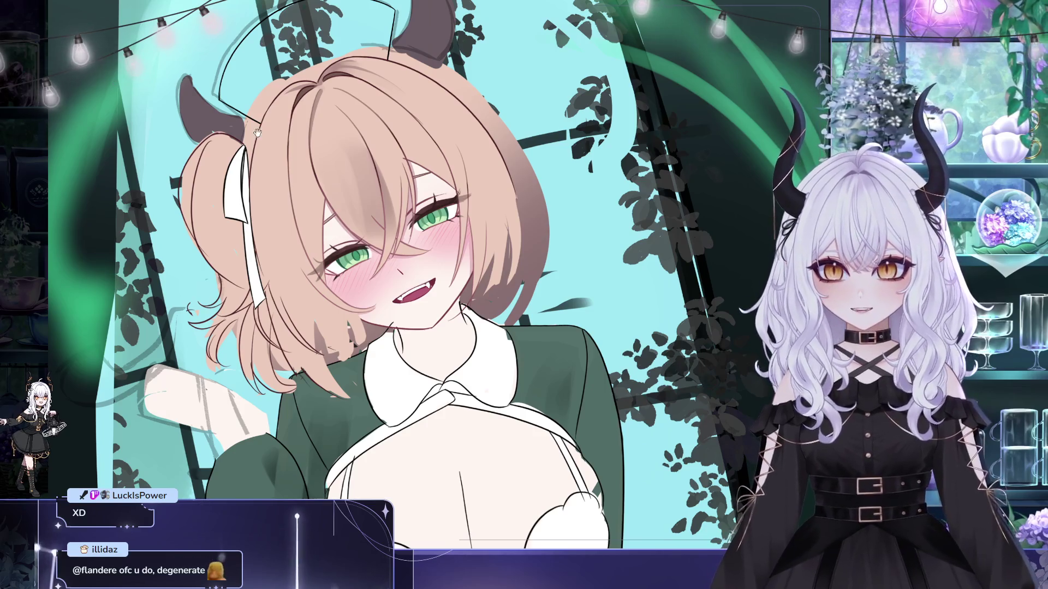
drag(238, 128, 192, 112)
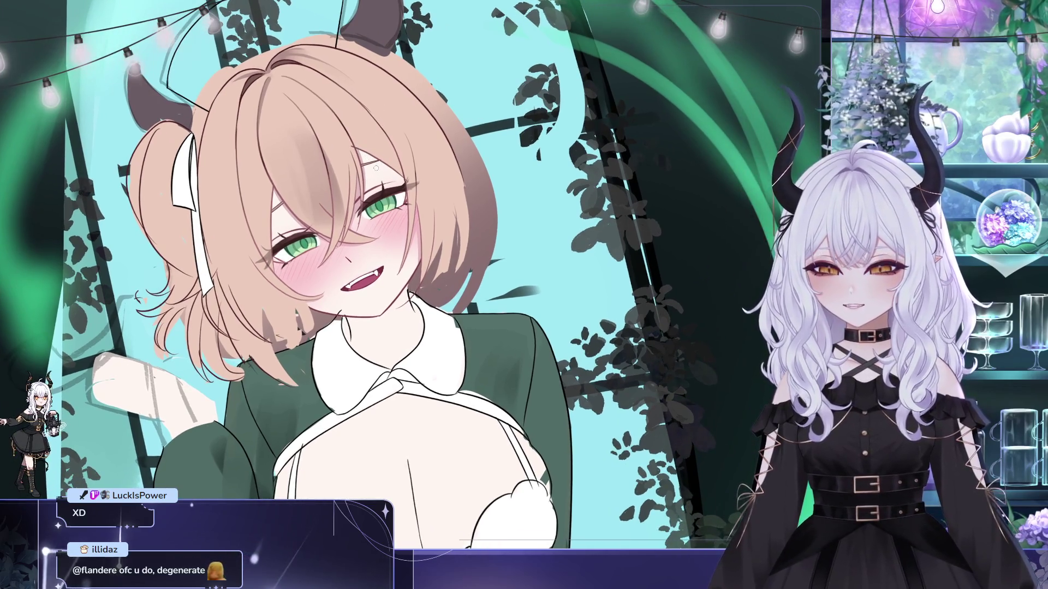
drag(375, 167, 323, 156)
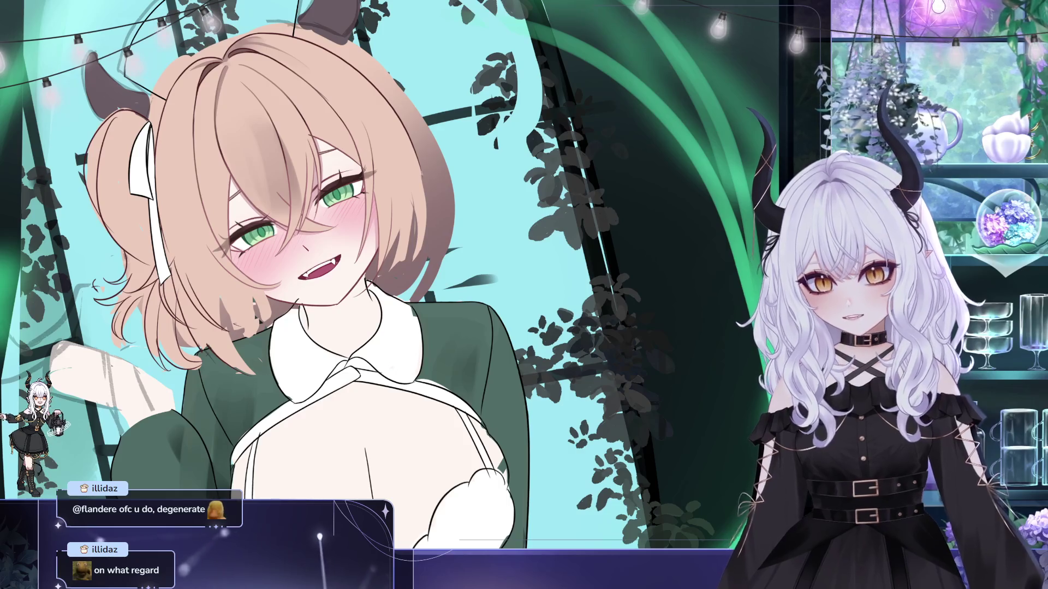
drag(348, 136, 297, 125)
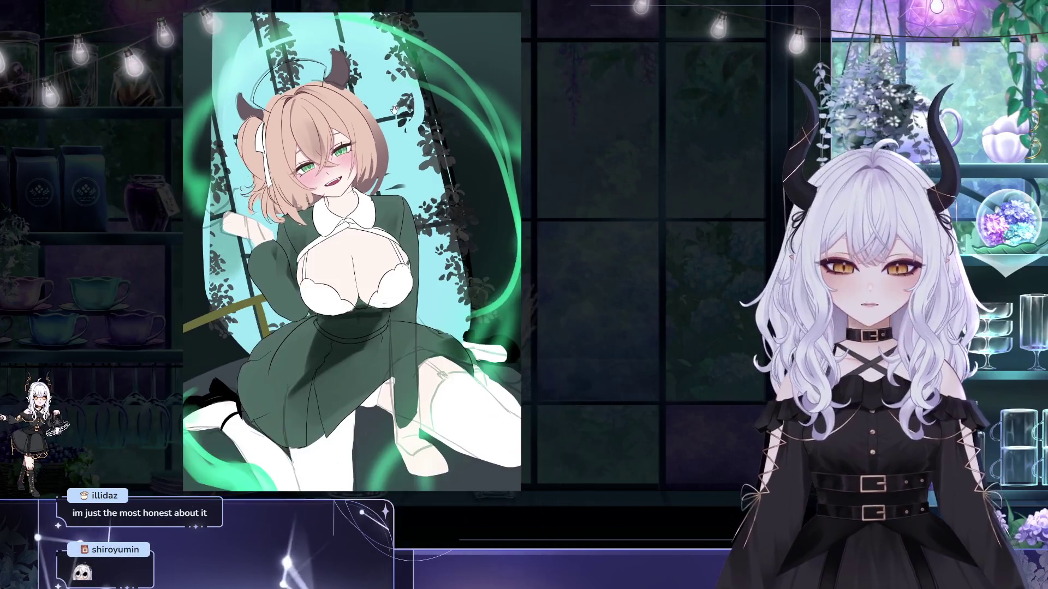
- Zoom and pan to bring the artwork back to the centre of the view
scroll(310, 107, up, 2)
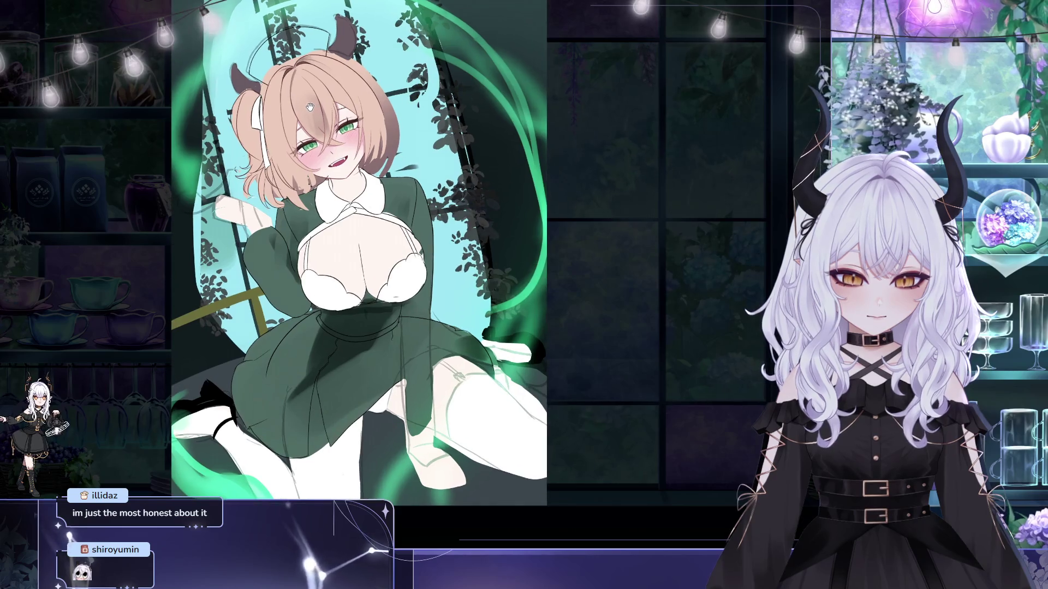
scroll(320, 87, down, 3)
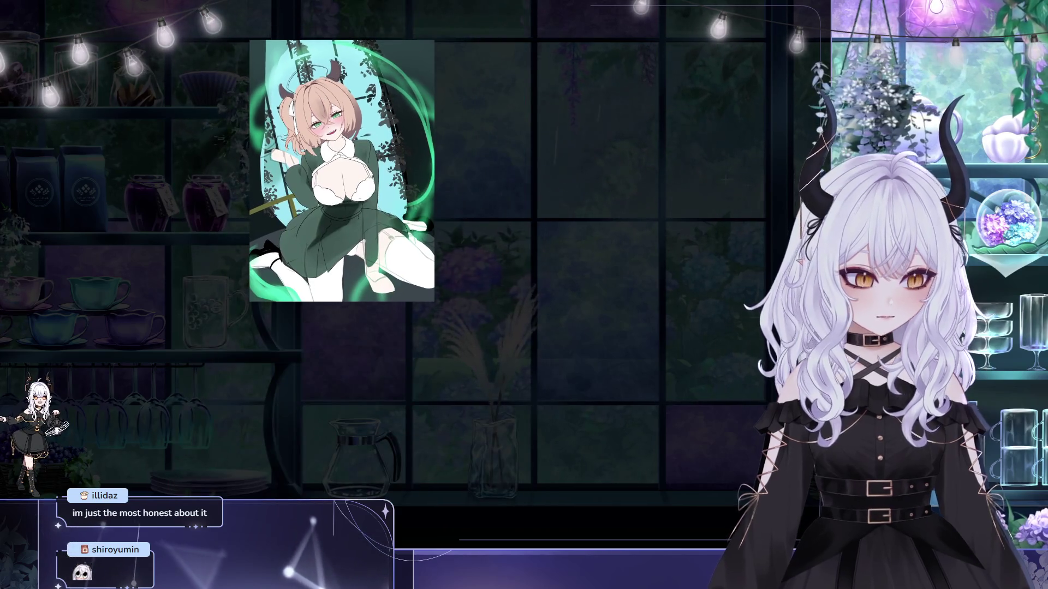
drag(352, 92, 528, 93)
scroll(528, 93, up, 2)
scroll(527, 93, up, 3)
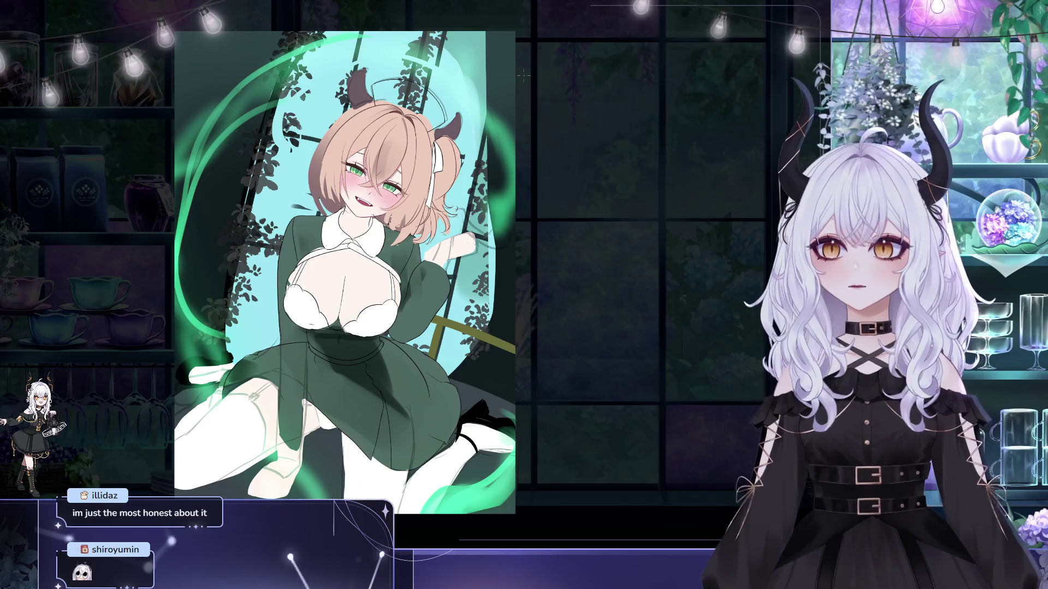
drag(523, 75, 527, 95)
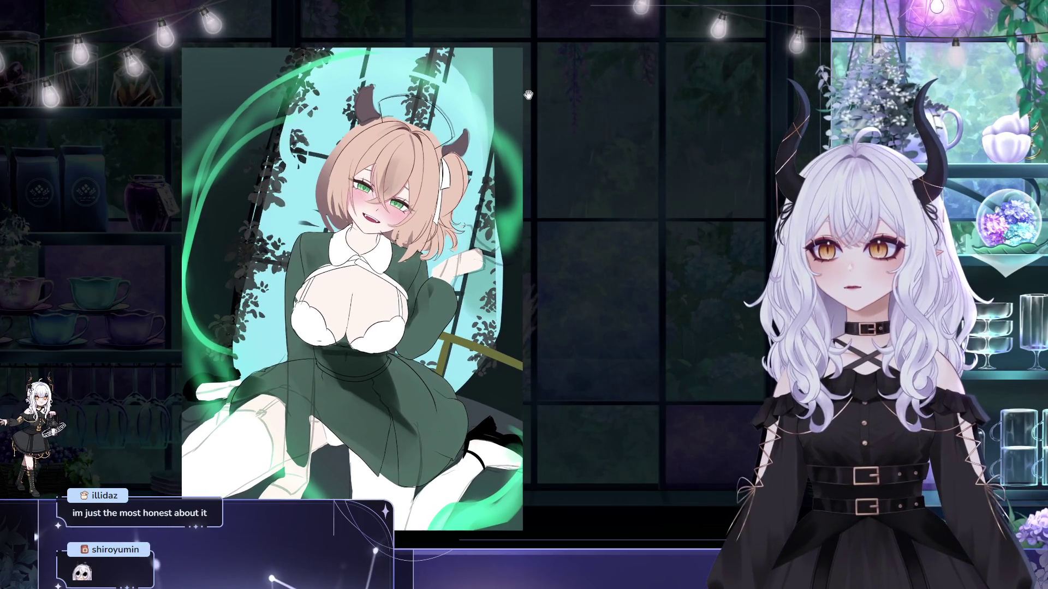
- Zoom in on the girl's chest and collar, then flip the canvas view horizontally
drag(525, 102, 488, 73)
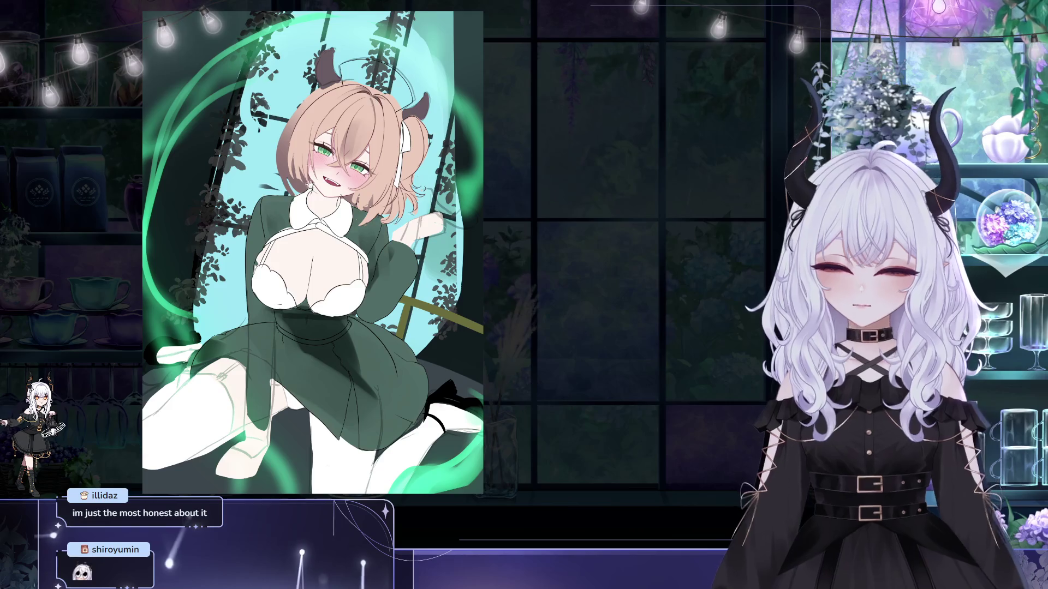
scroll(313, 209, up, 2)
scroll(313, 209, up, 2)
scroll(313, 209, up, 1)
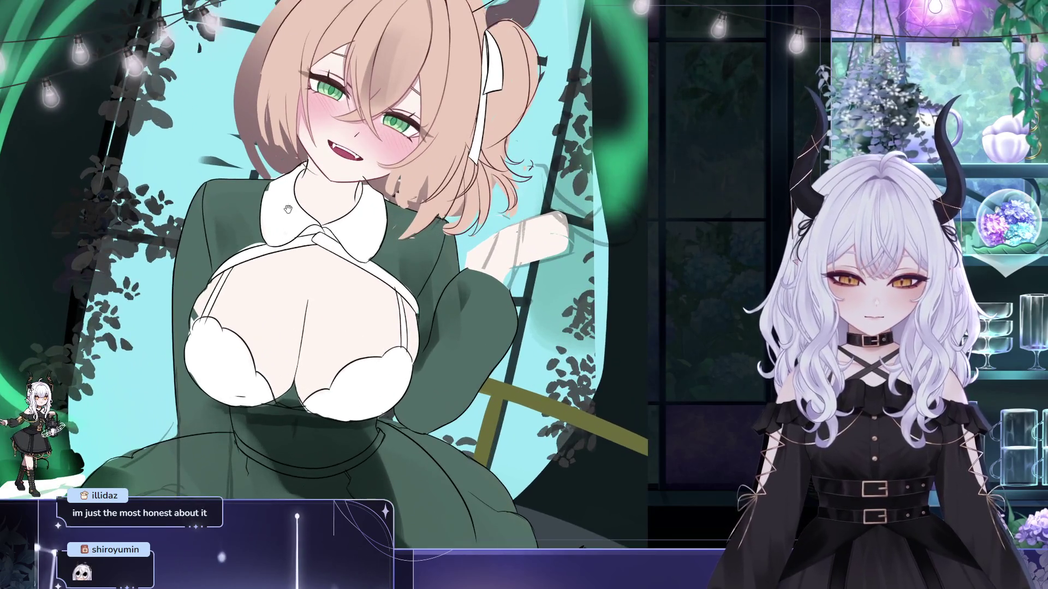
drag(288, 209, 303, 229)
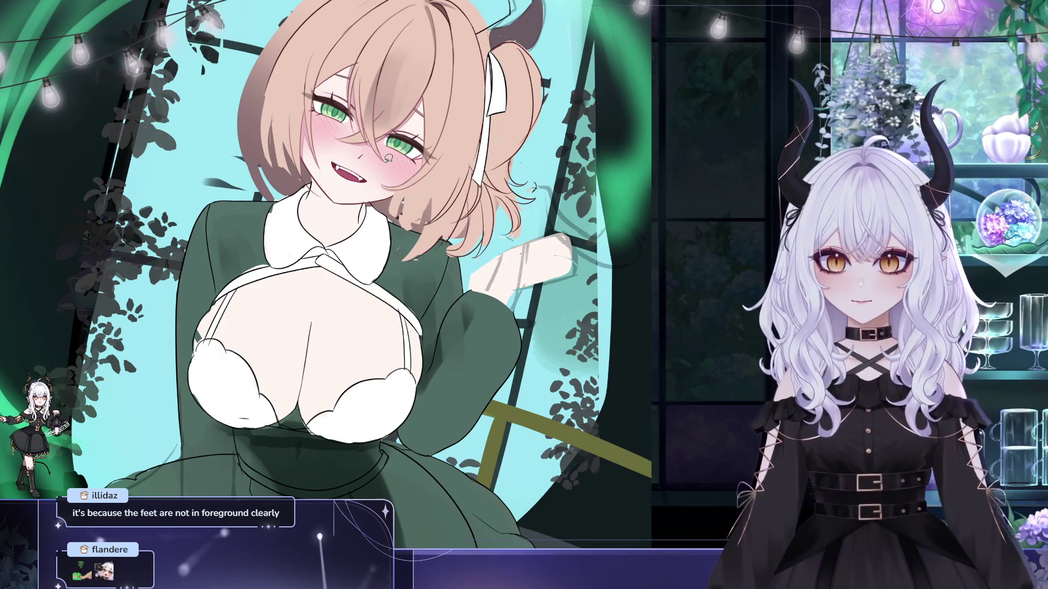
key(m)
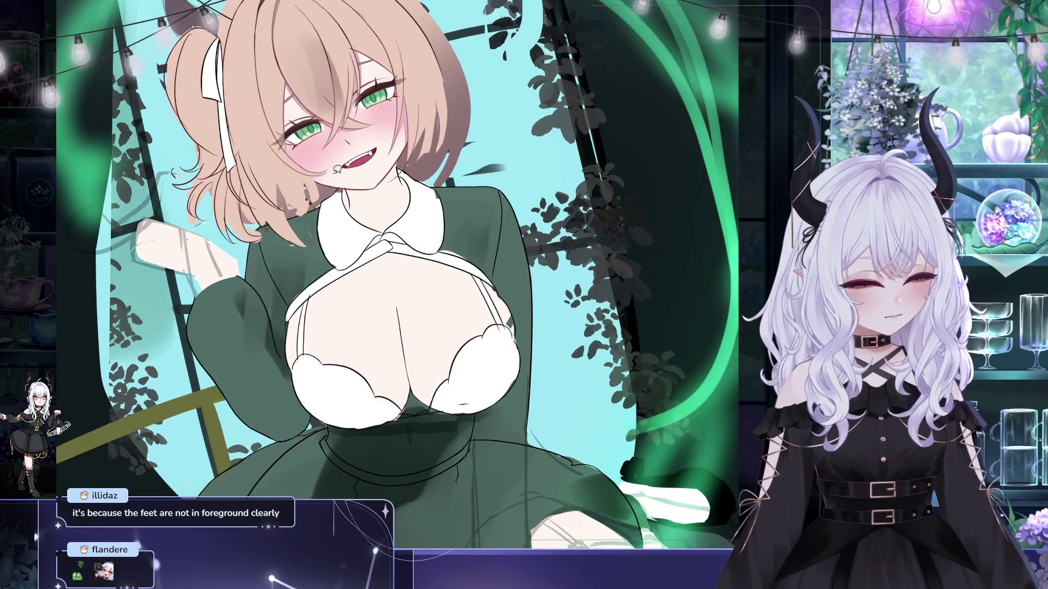
- Undo the last two marks, including the small chin mark, and reframe the view on the face
key(ctrl+z)
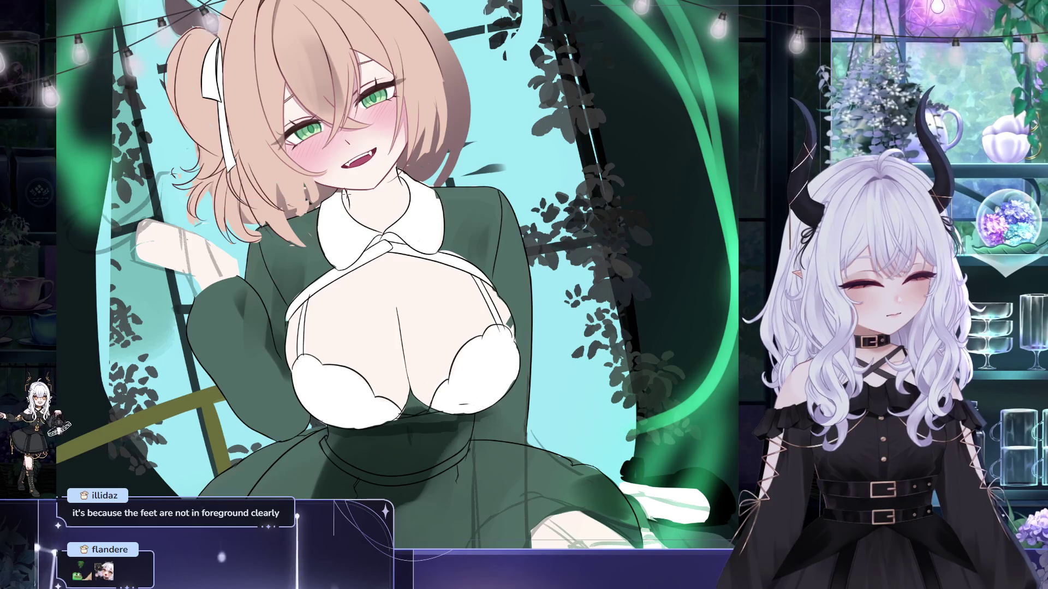
key(ctrl+z)
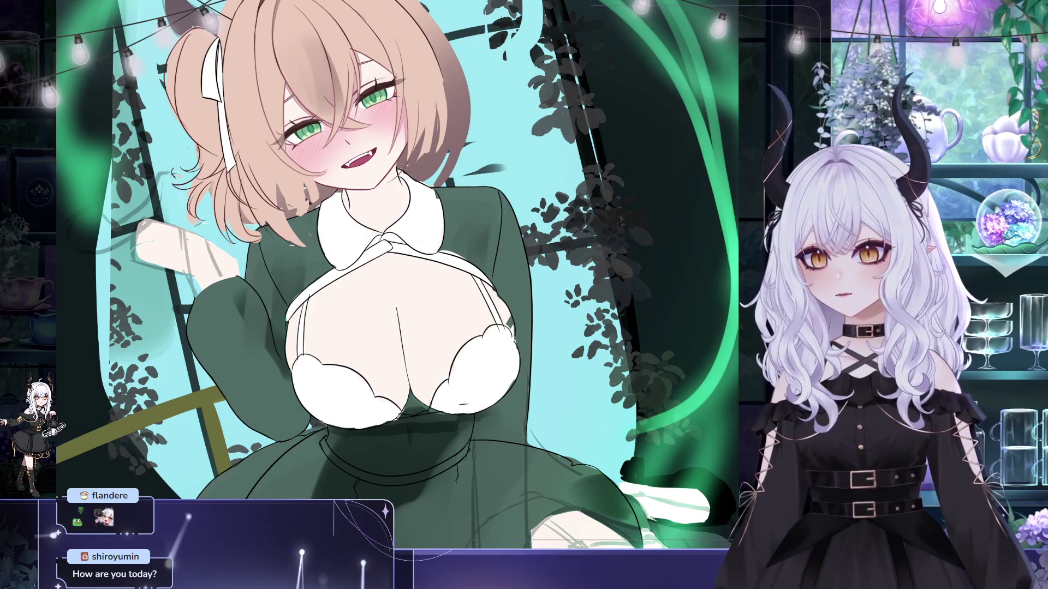
drag(163, 63, 162, 77)
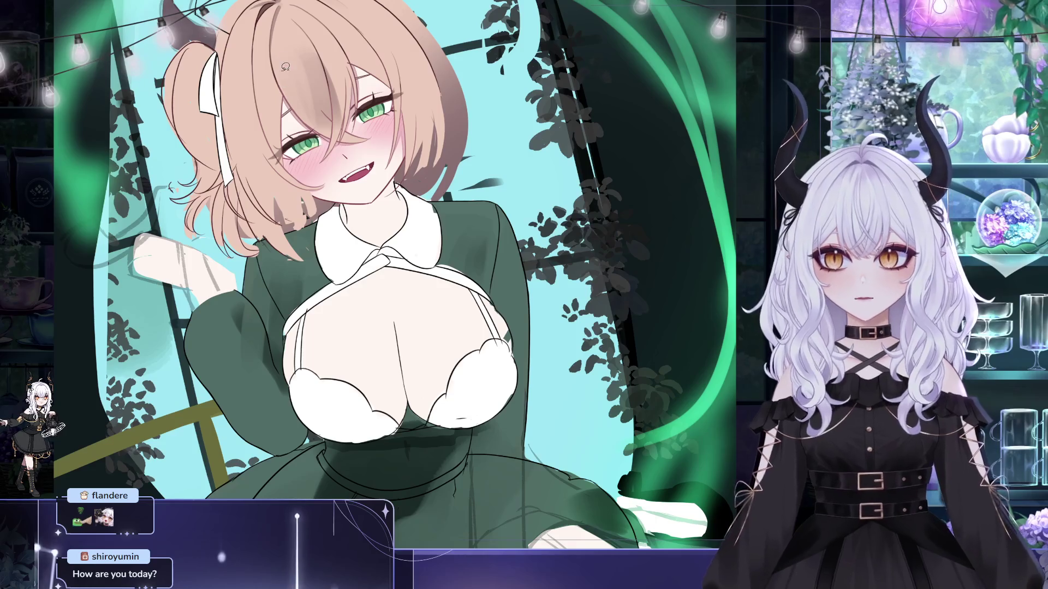
scroll(284, 69, up, 2)
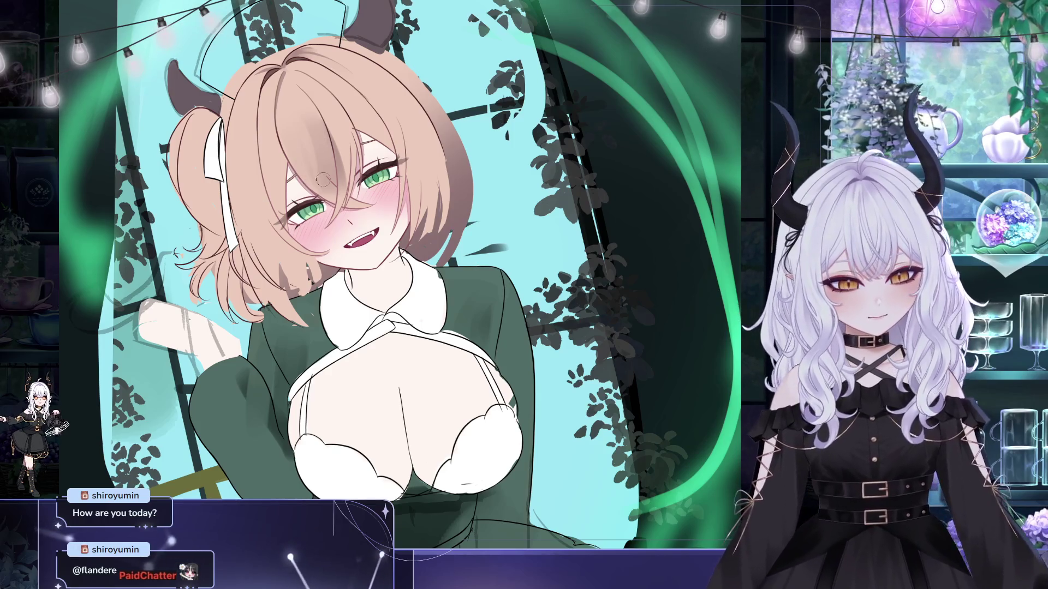
drag(318, 163, 243, 173)
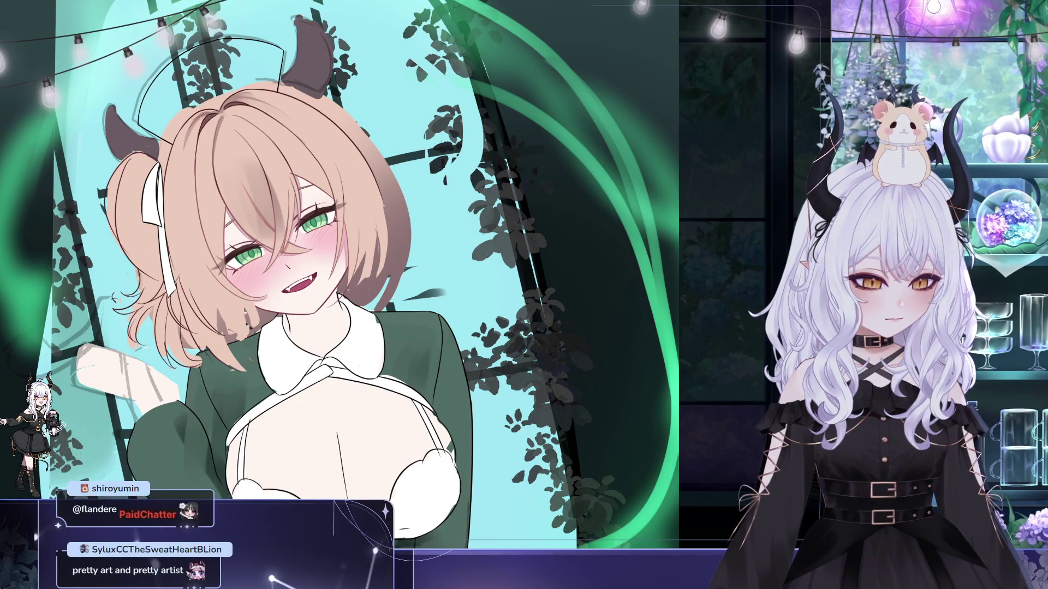
- Zoom in on the girl's hair and face and sample a colour from the artwork with the eyedropper
drag(244, 118, 256, 129)
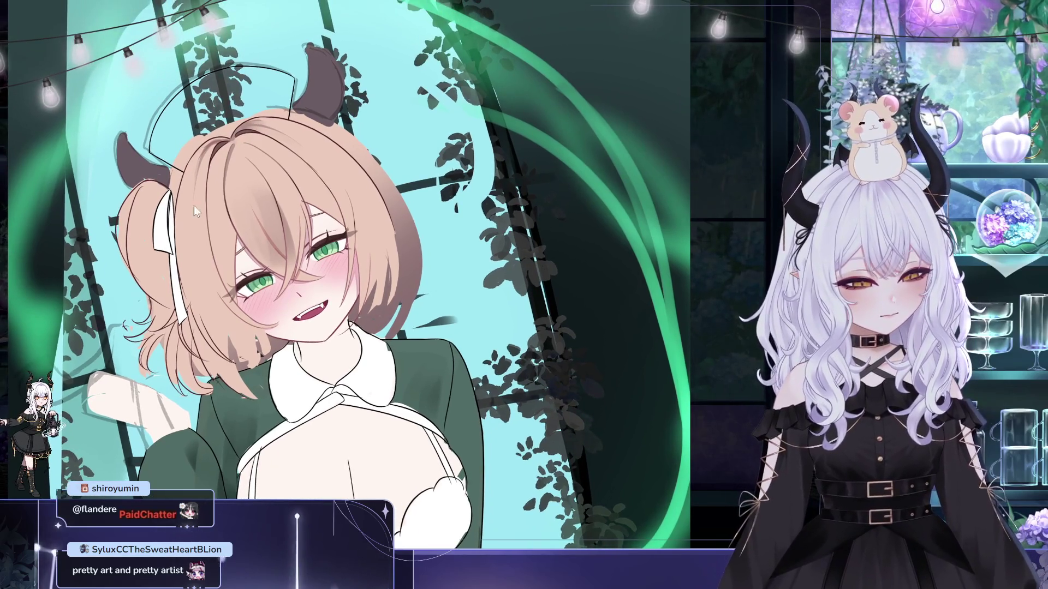
scroll(214, 150, up, 2)
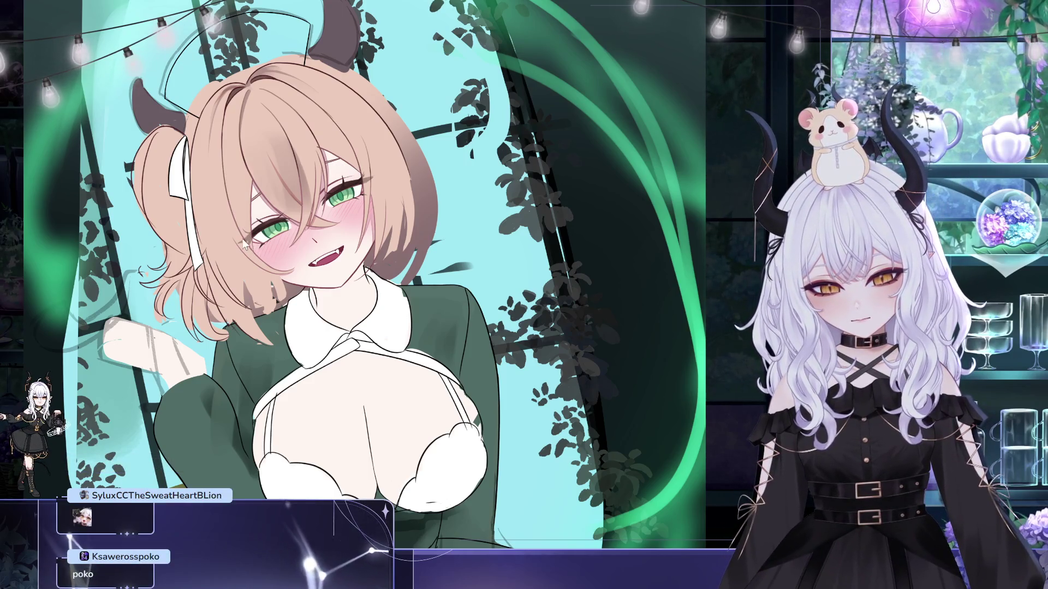
drag(244, 133, 283, 173)
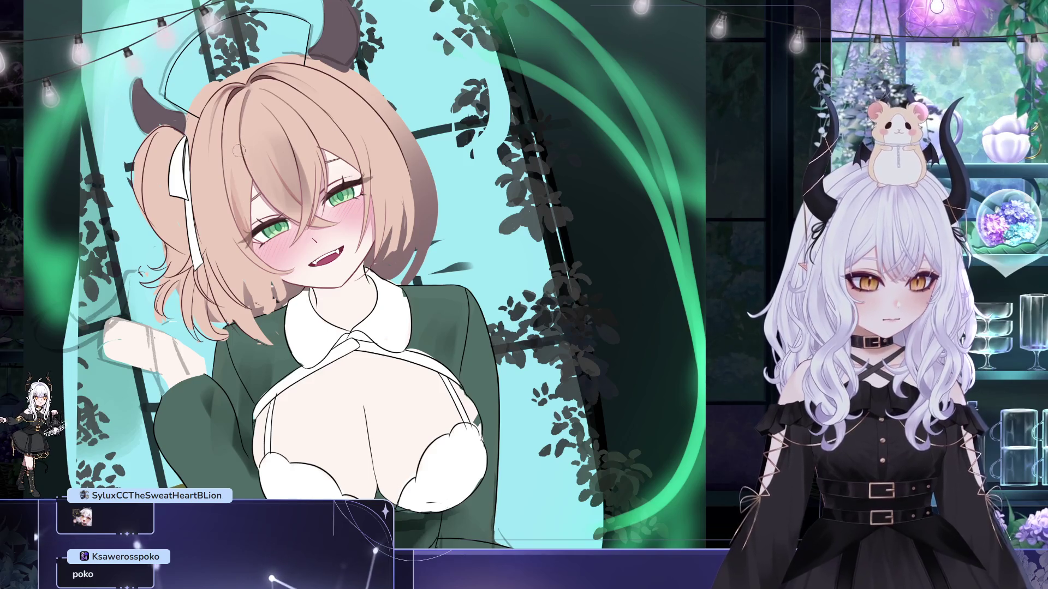
drag(327, 78, 324, 92)
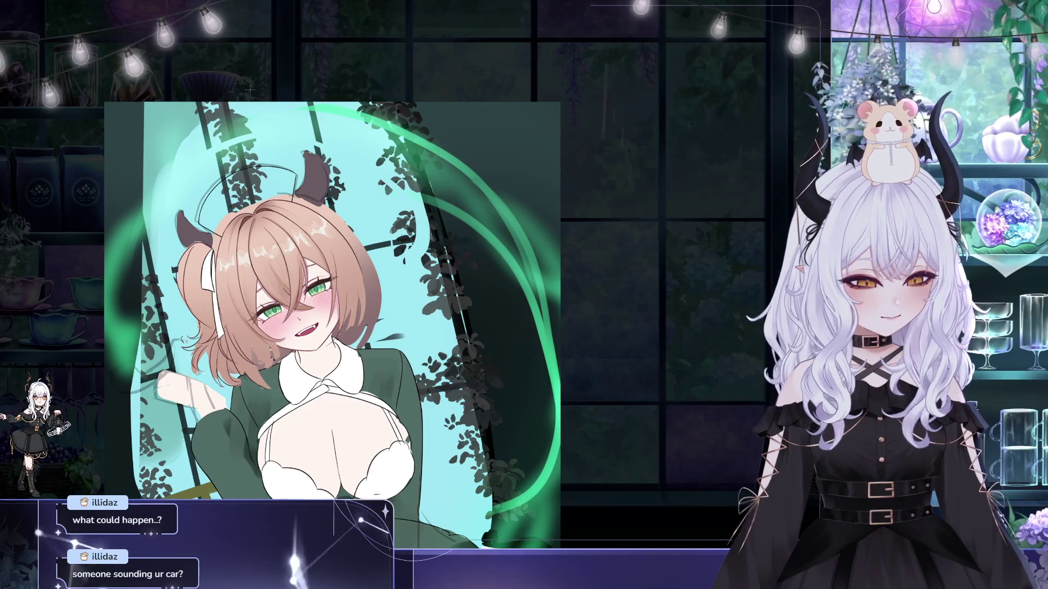
drag(258, 89, 283, 100)
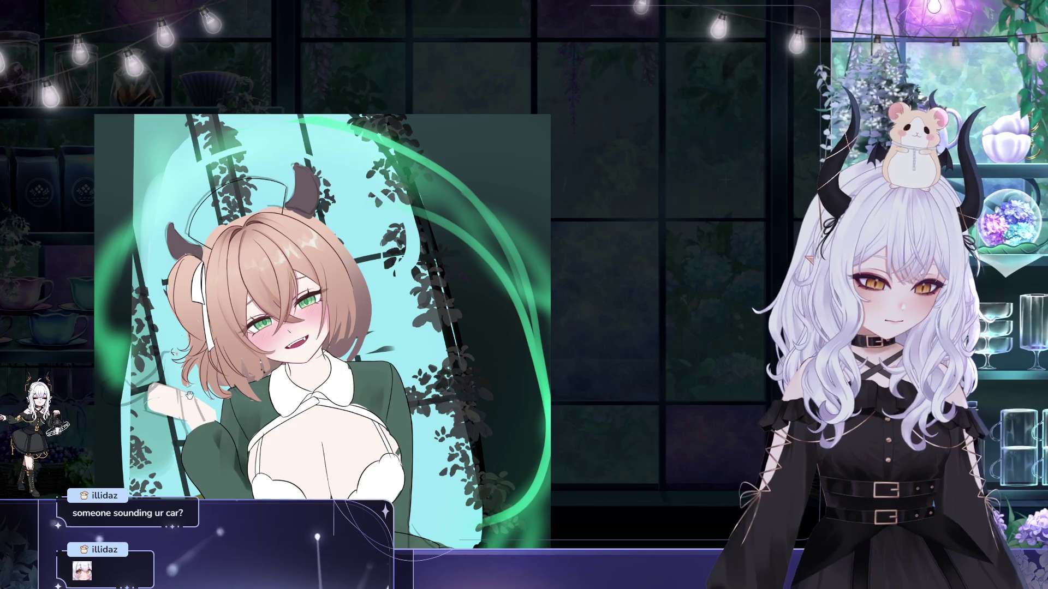
drag(125, 303, 105, 324)
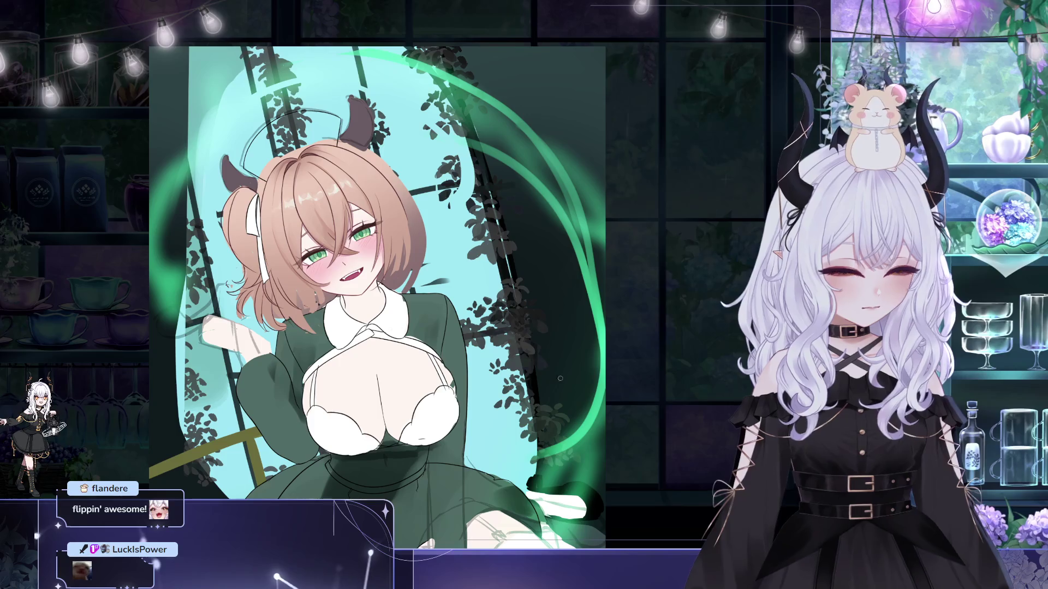
- Zoom and pan so the character's whole face and upper body fill the view
drag(468, 358, 494, 354)
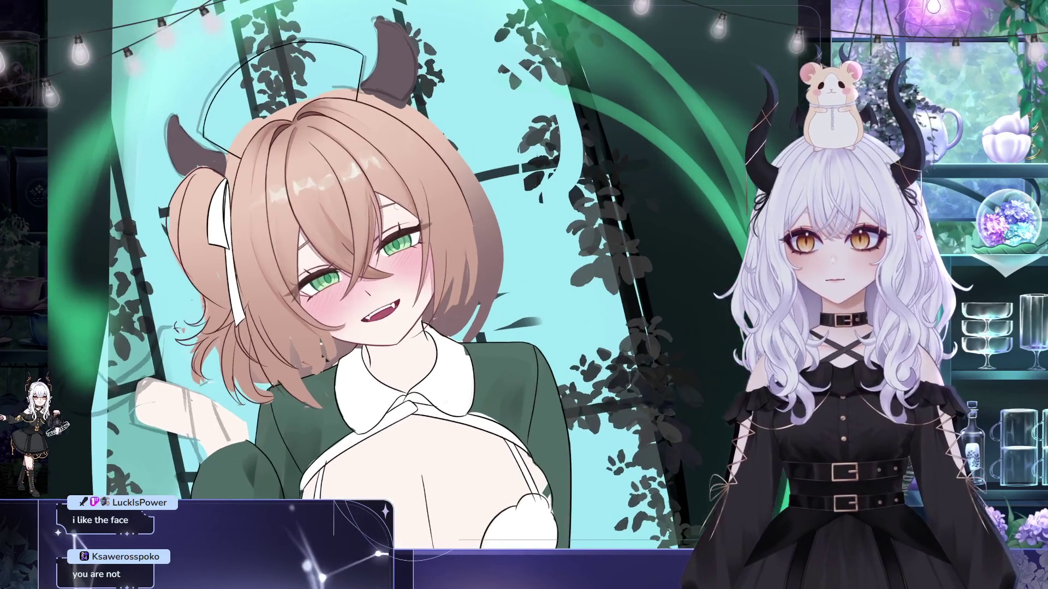
scroll(404, 209, up, 5)
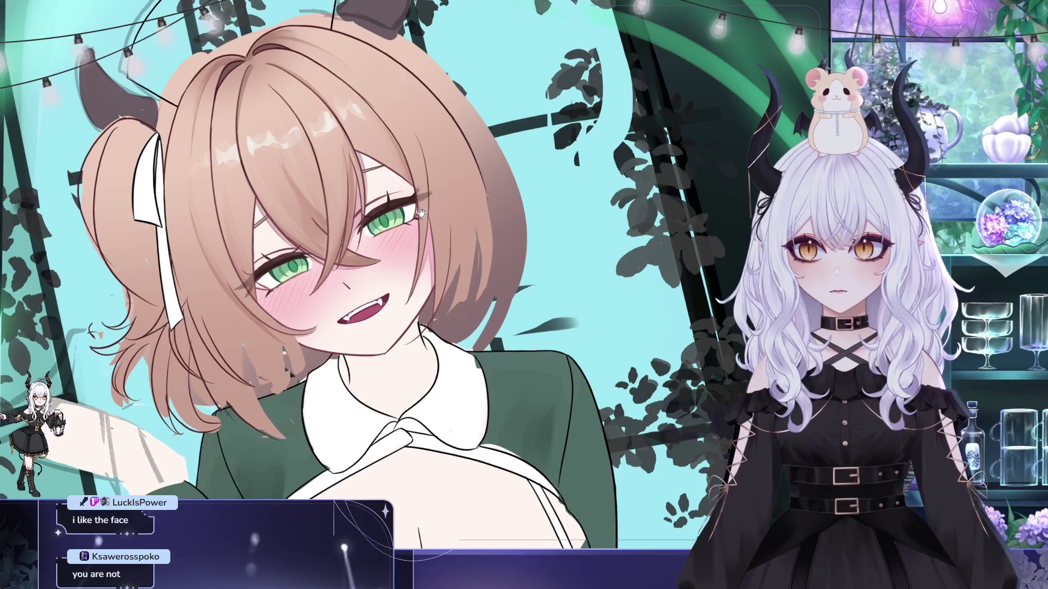
drag(410, 213, 527, 239)
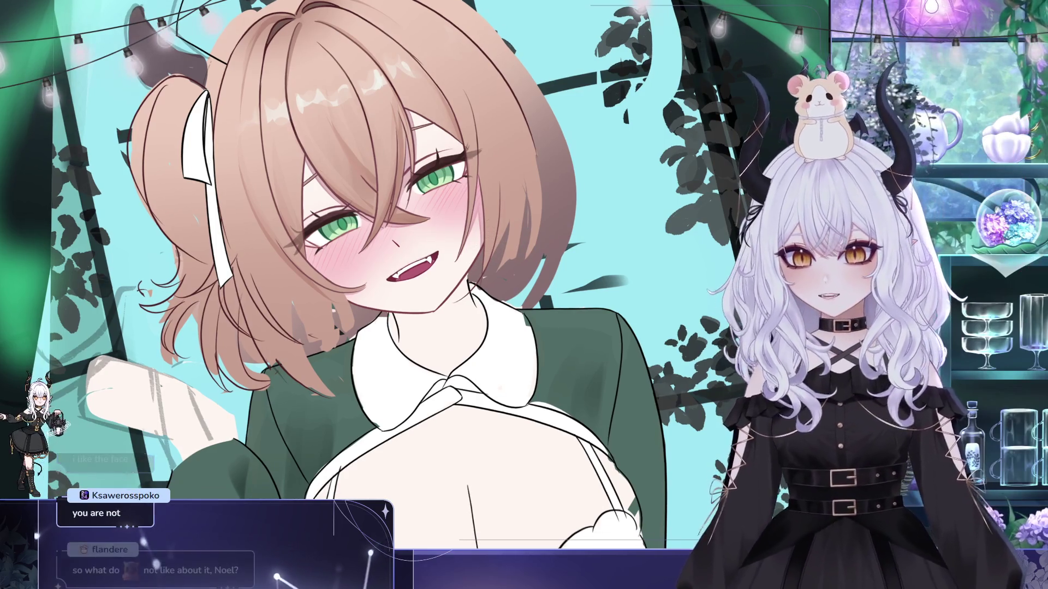
drag(519, 98, 480, 73)
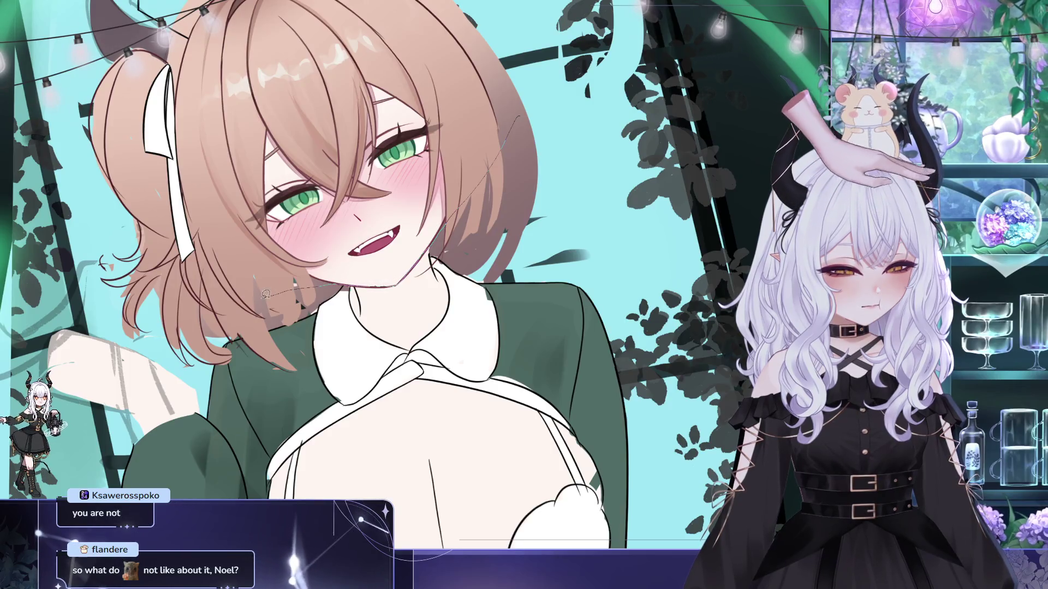
scroll(576, 426, up, 5)
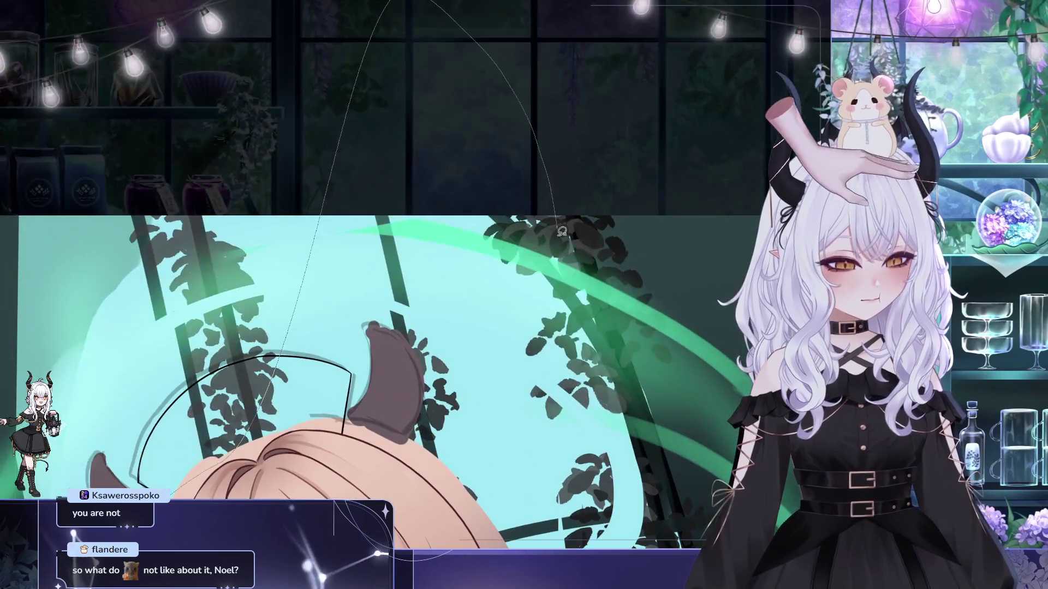
scroll(575, 426, down, 3)
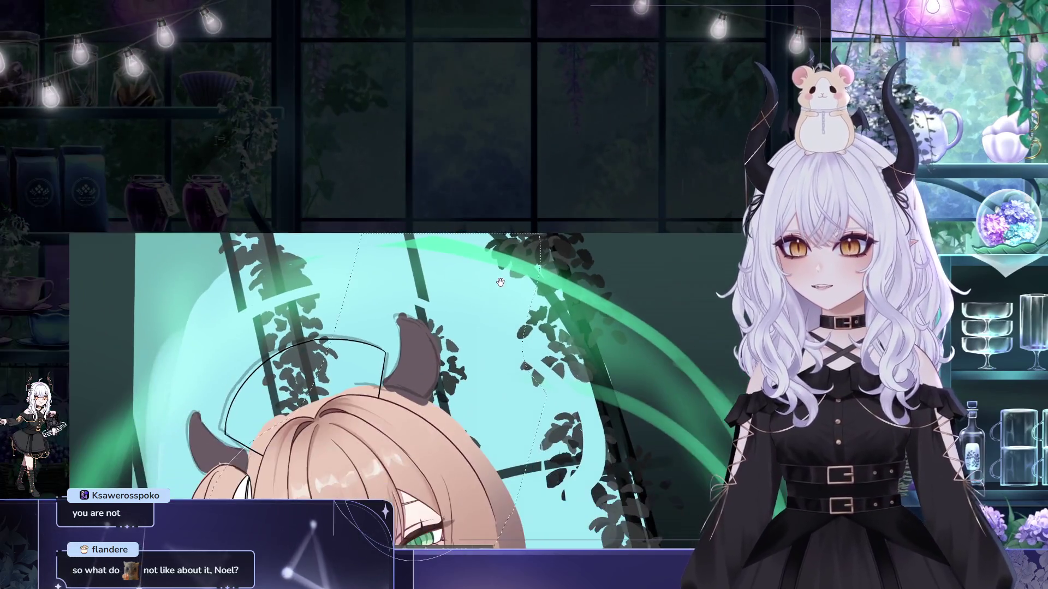
mouse_move(575, 425)
mouse_down()
mouse_move(487, 238)
mouse_move(472, 174)
mouse_up()
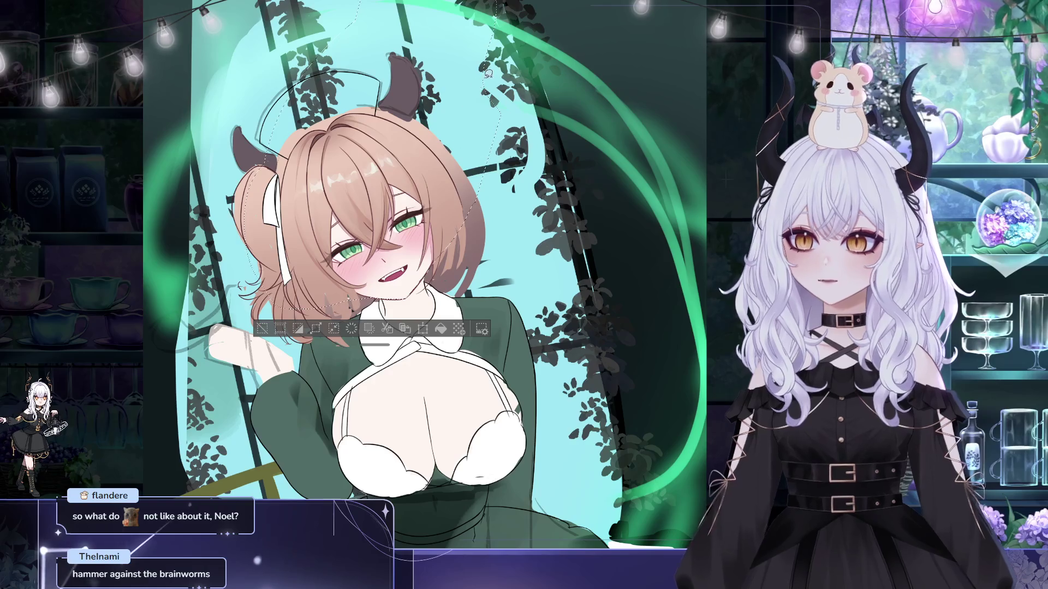
- Zoom in to inspect the face, hair and collar, zoom back out, and deselect the head
scroll(547, 184, up, 2)
scroll(415, 55, up, 2)
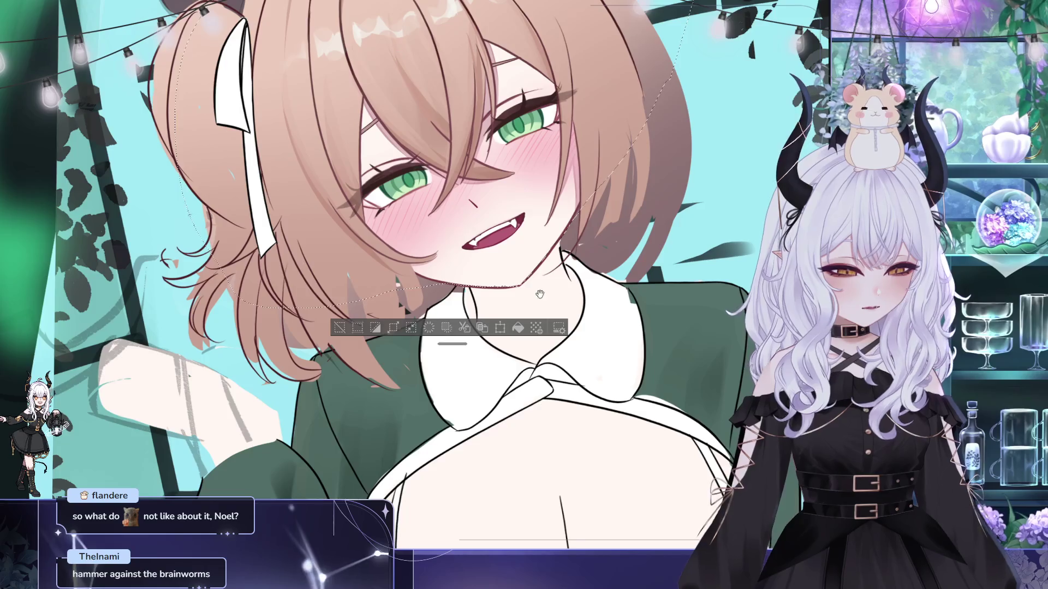
scroll(415, 55, up, 1)
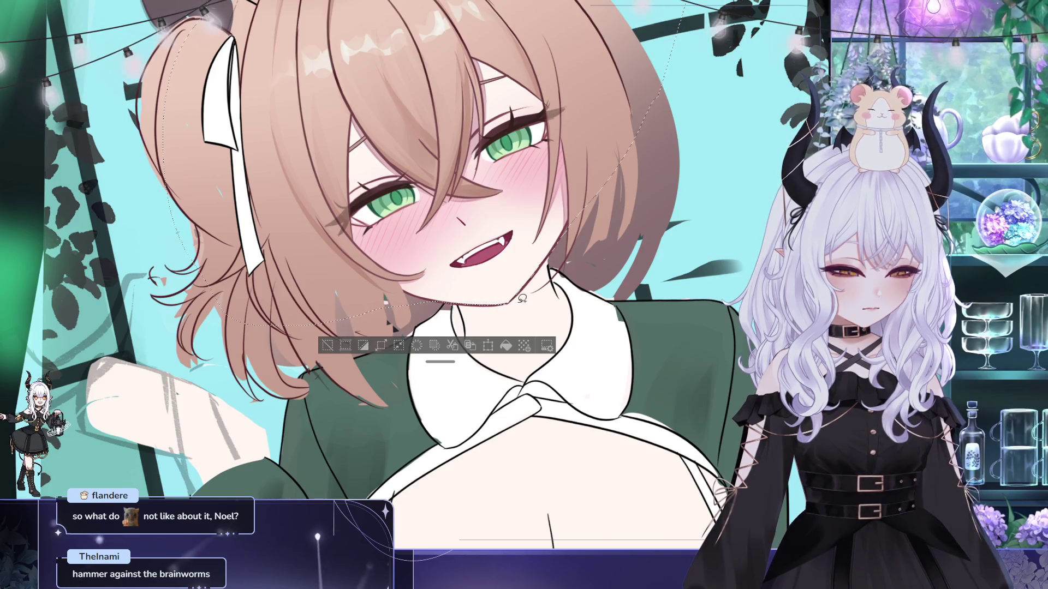
drag(521, 299, 403, 149)
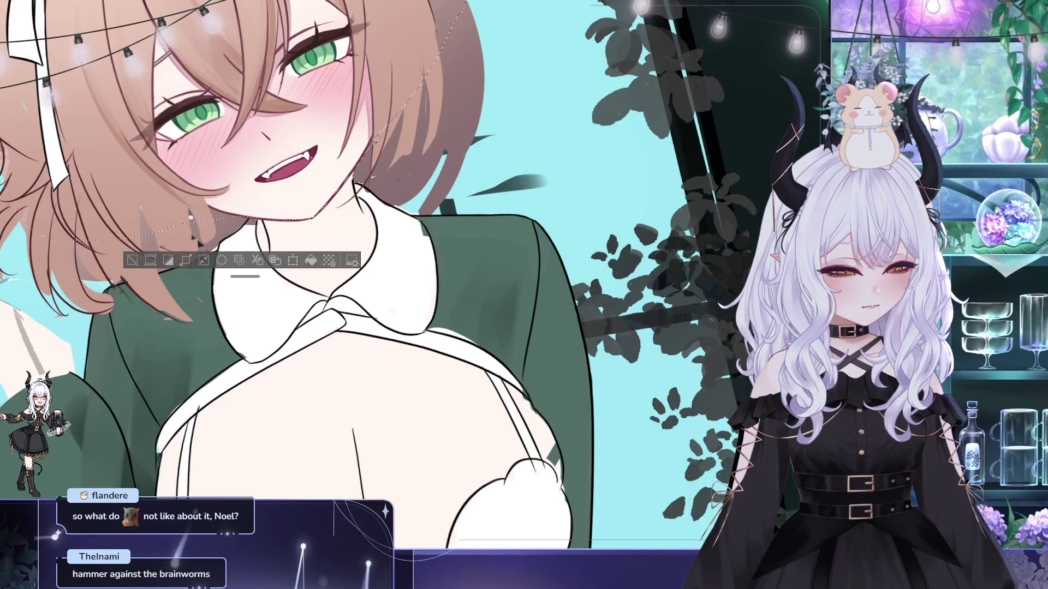
drag(373, 140, 406, 174)
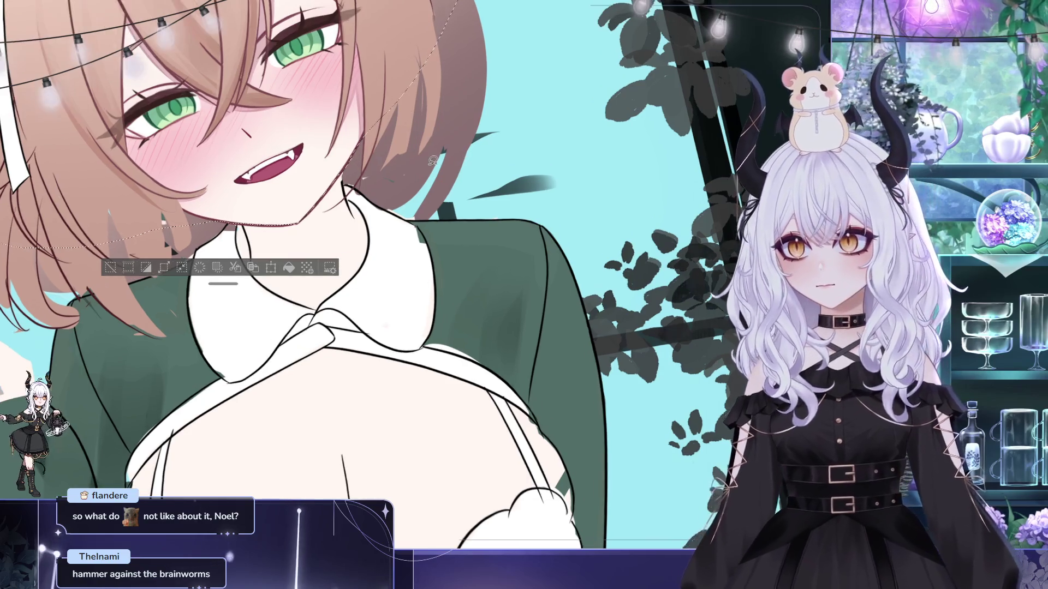
scroll(407, 173, down, 2)
scroll(407, 173, down, 1)
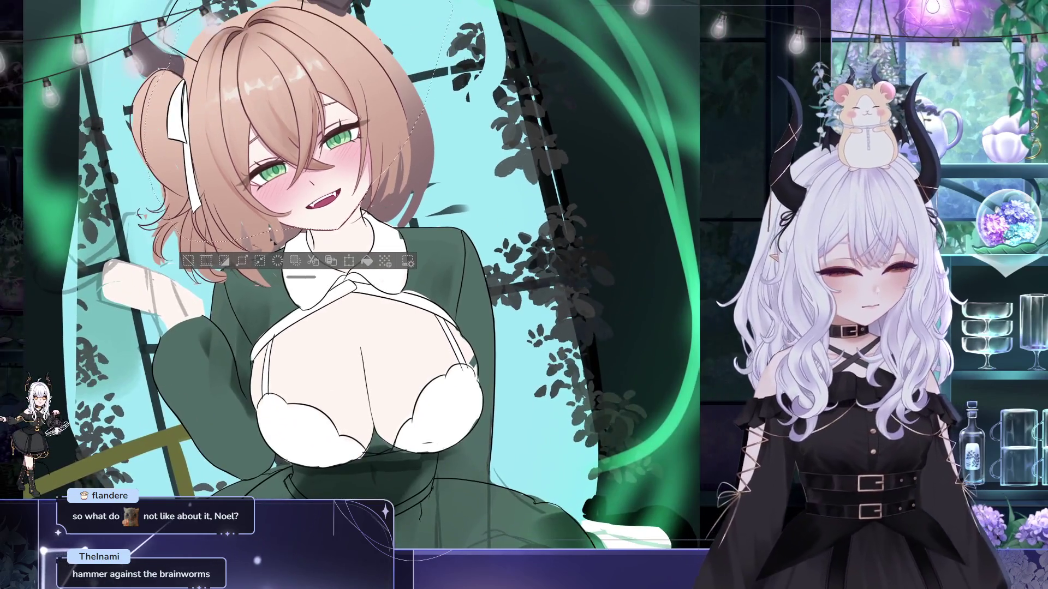
scroll(529, 235, up, 2)
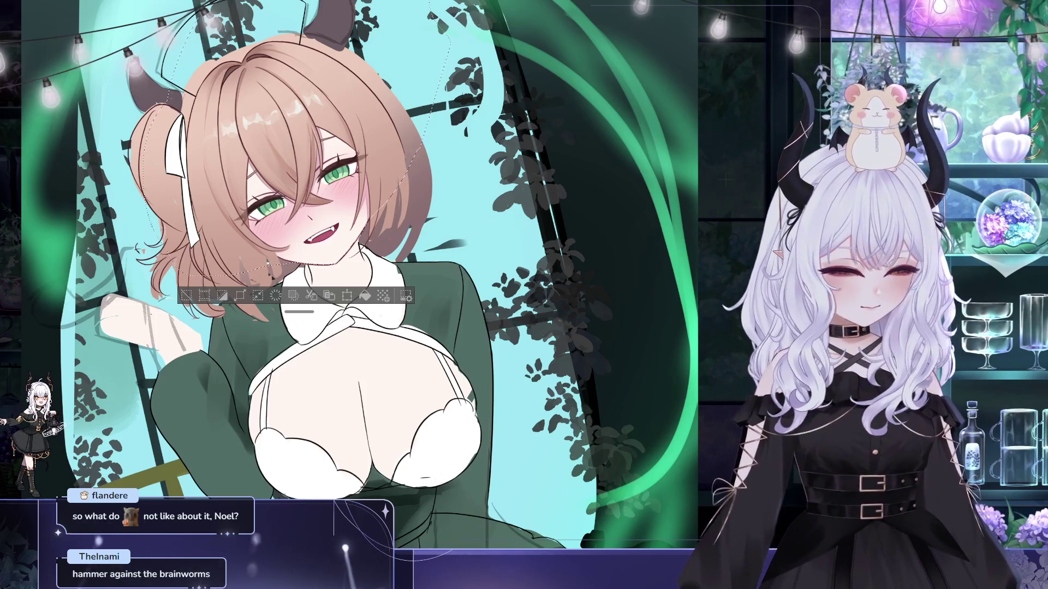
key(ctrl+d)
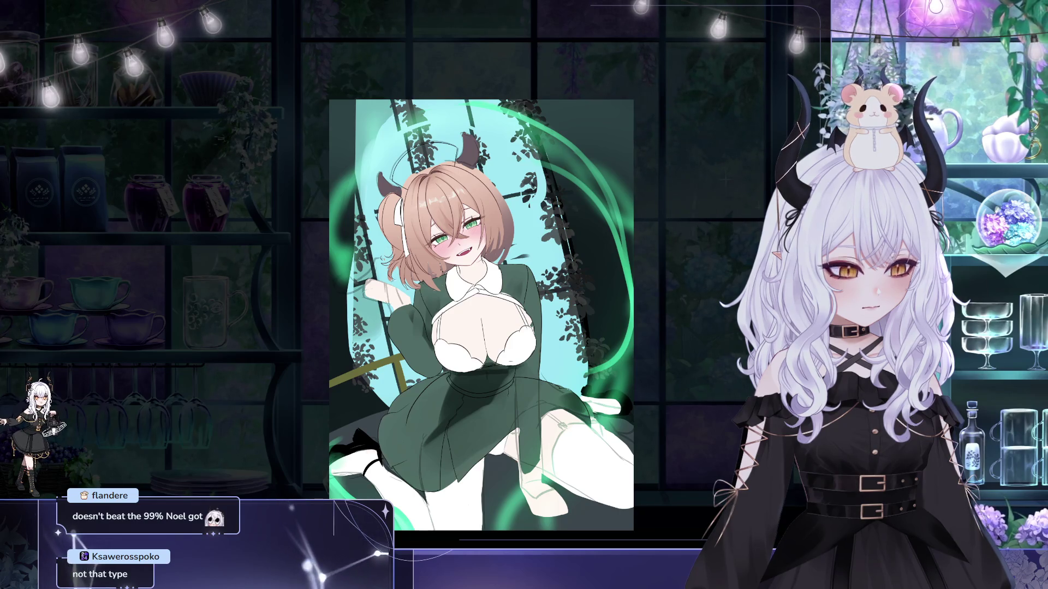
- Pan and zoom onto the girl's face, then redraw the selection around her head
drag(637, 307, 599, 377)
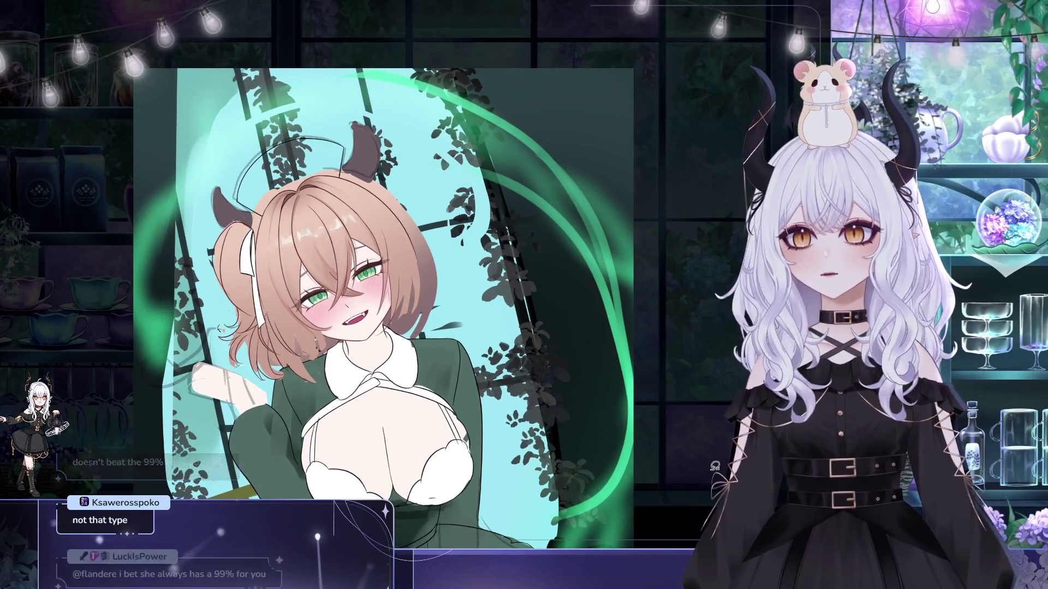
mouse_move(407, 186)
mouse_down()
mouse_move(482, 153)
mouse_move(355, 131)
mouse_up()
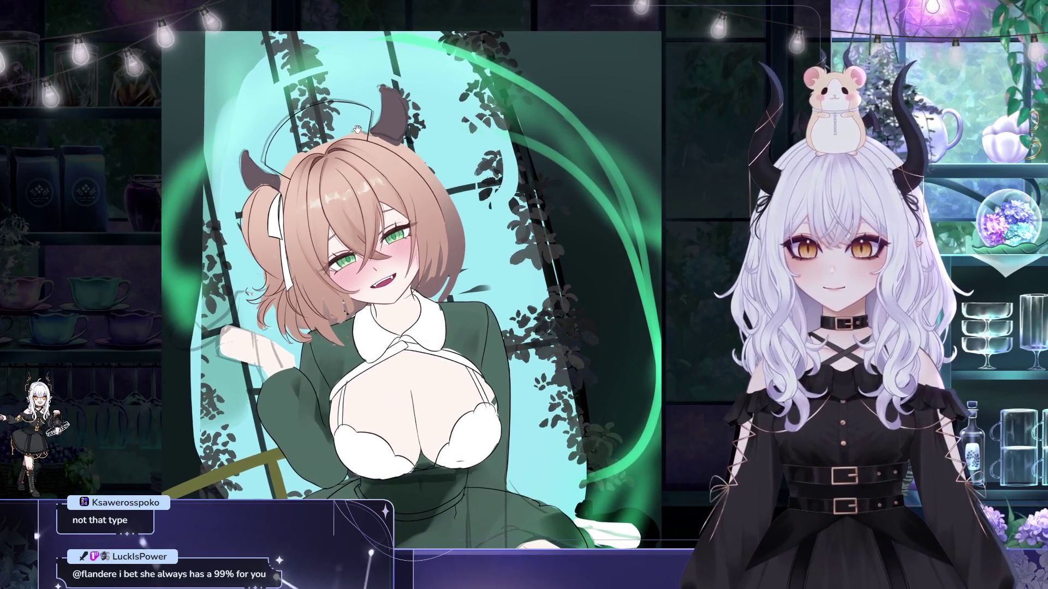
drag(399, 297, 377, 288)
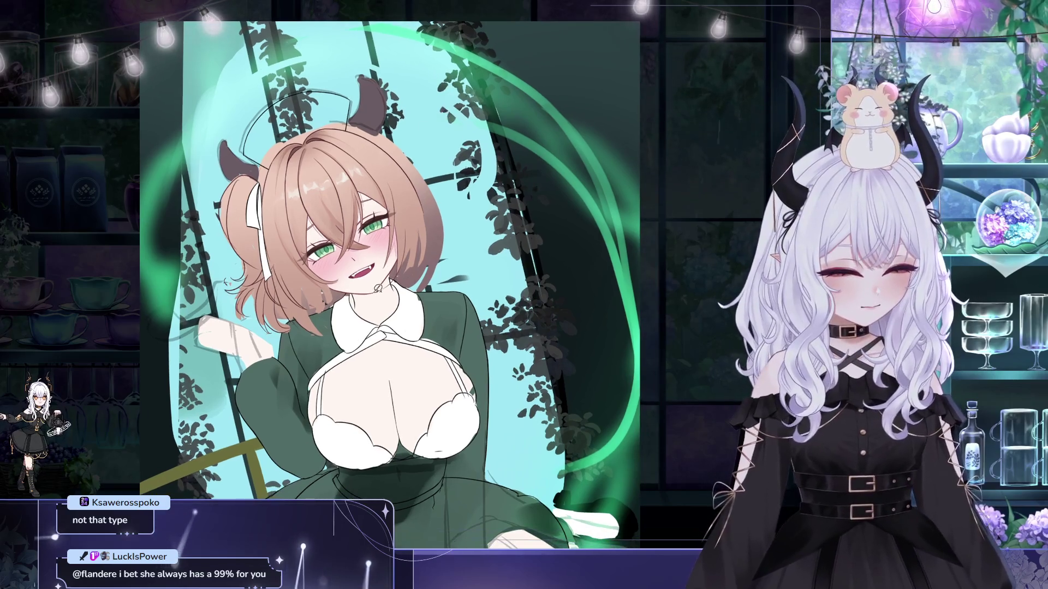
scroll(379, 200, up, 3)
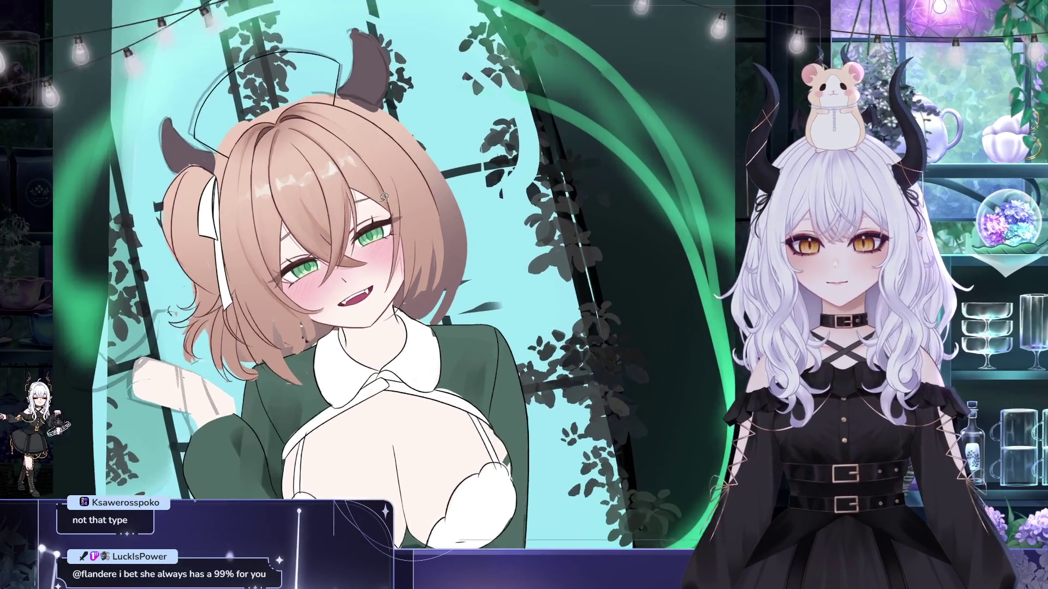
drag(380, 201, 369, 188)
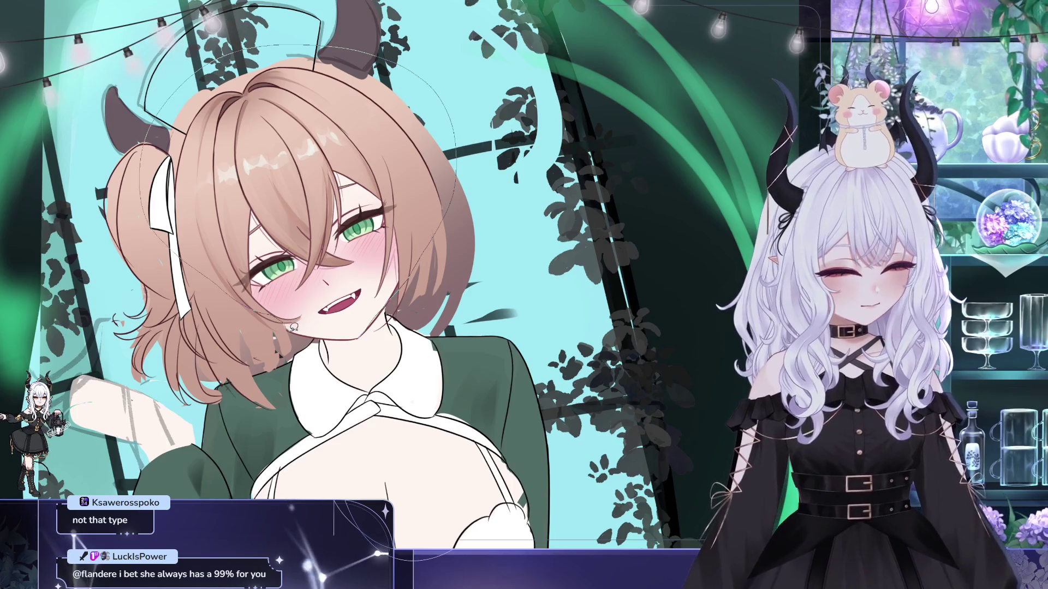
mouse_move(348, 330)
mouse_down()
mouse_move(469, 231)
mouse_move(306, 207)
mouse_move(339, 208)
mouse_up()
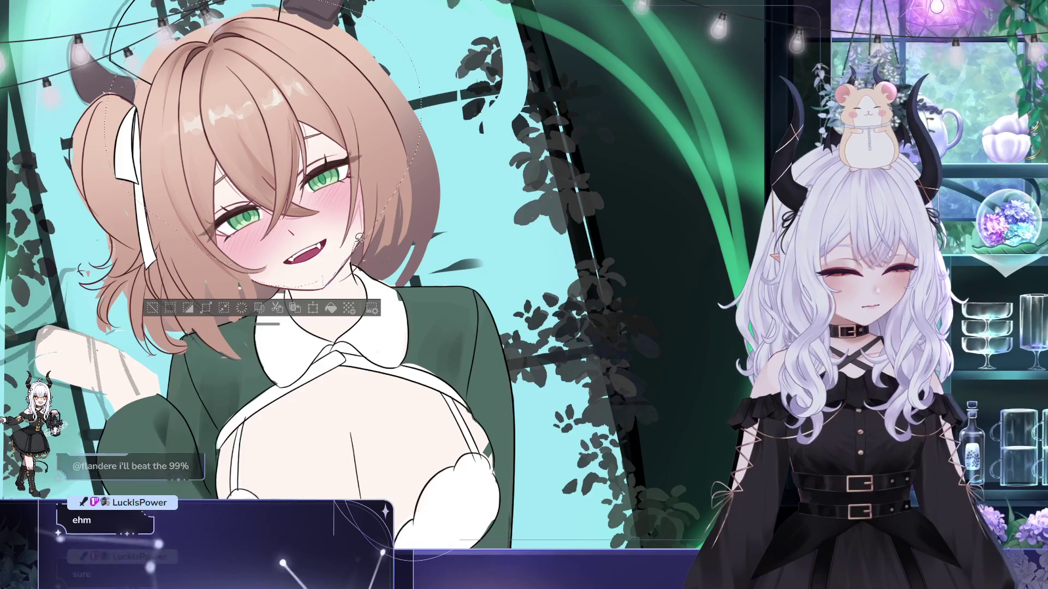
- Zoom in on the face and add the jaw and chin to the Lasso selection
scroll(503, 110, up, 3)
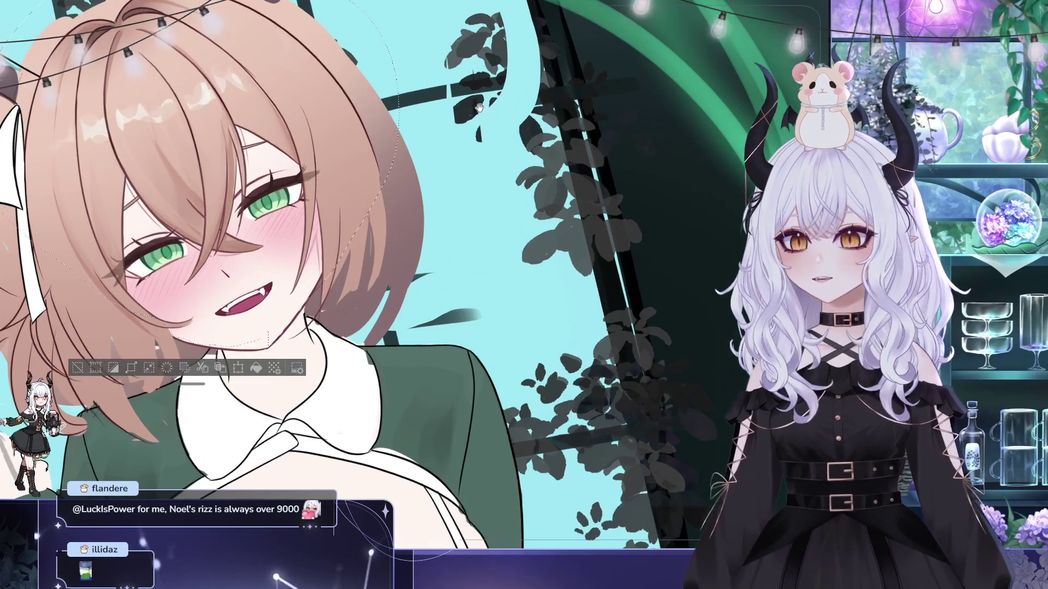
drag(583, 171, 592, 132)
scroll(592, 132, up, 2)
scroll(483, 134, up, 1)
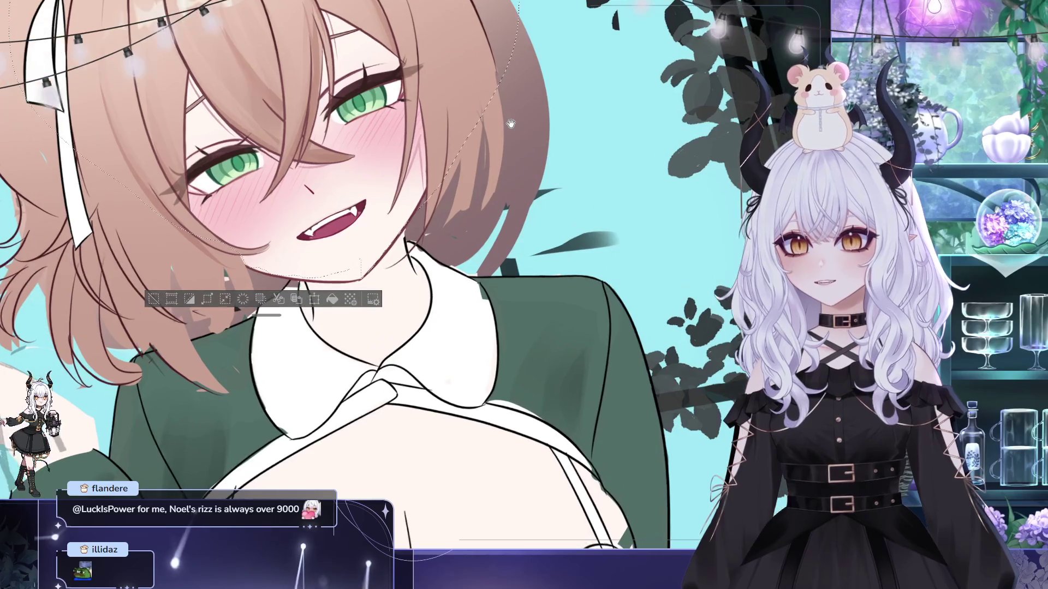
drag(482, 134, 471, 112)
drag(360, 248, 389, 214)
mouse_move(243, 236)
mouse_down()
mouse_move(249, 199)
mouse_move(195, 175)
mouse_up()
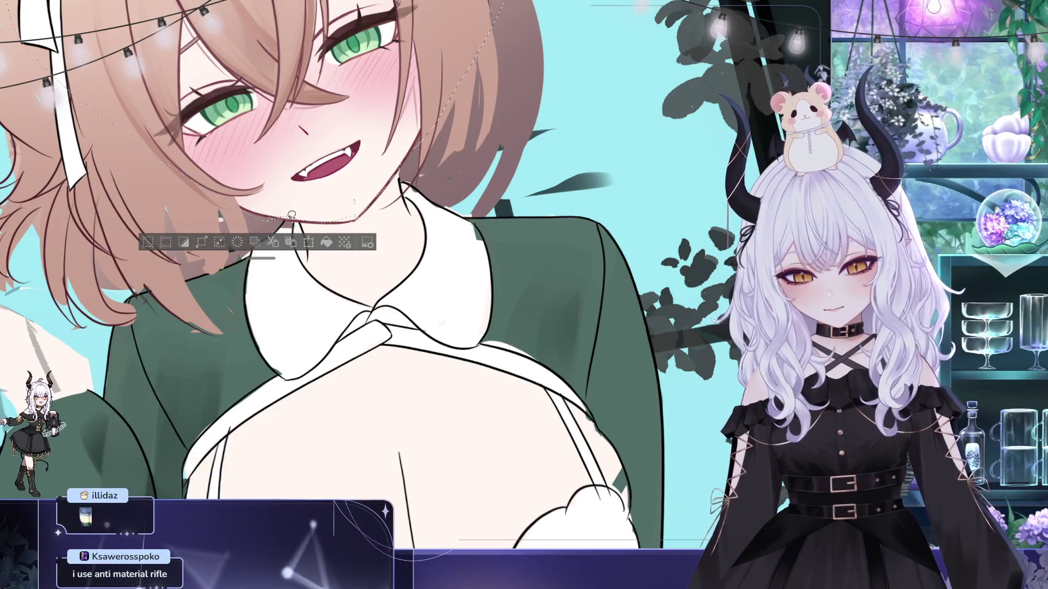
drag(358, 187, 359, 215)
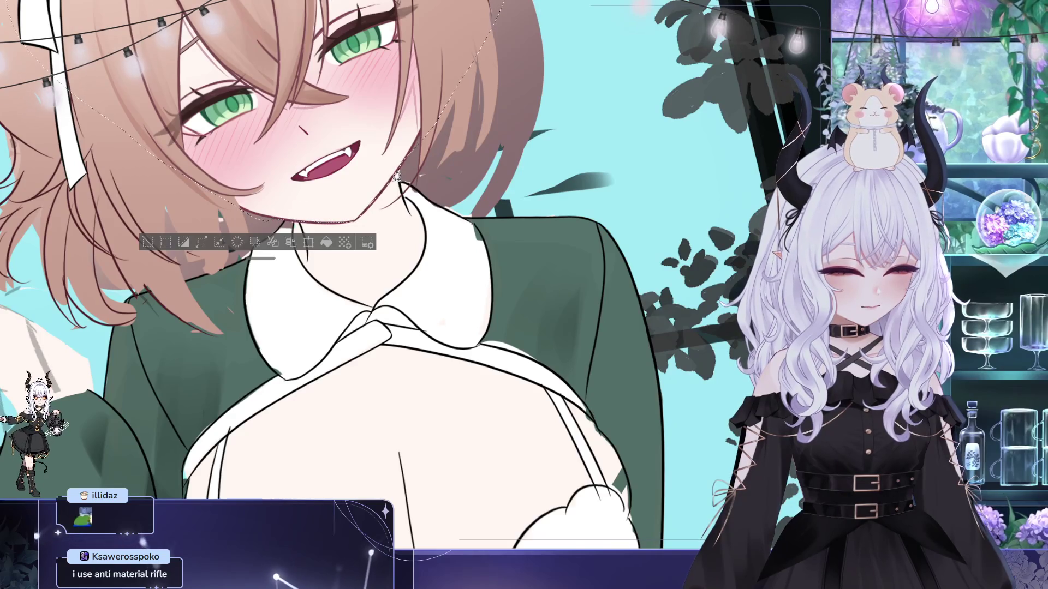
- Zoom back out and delete the face skin inside the selection
scroll(395, 176, down, 2)
scroll(404, 171, down, 2)
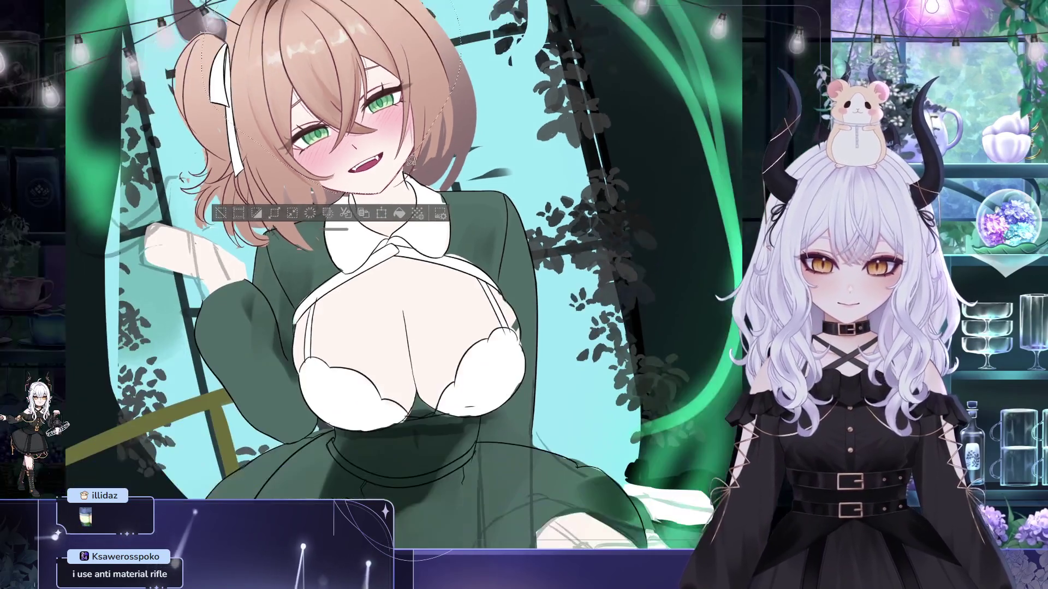
scroll(412, 165, down, 1)
key(Delete)
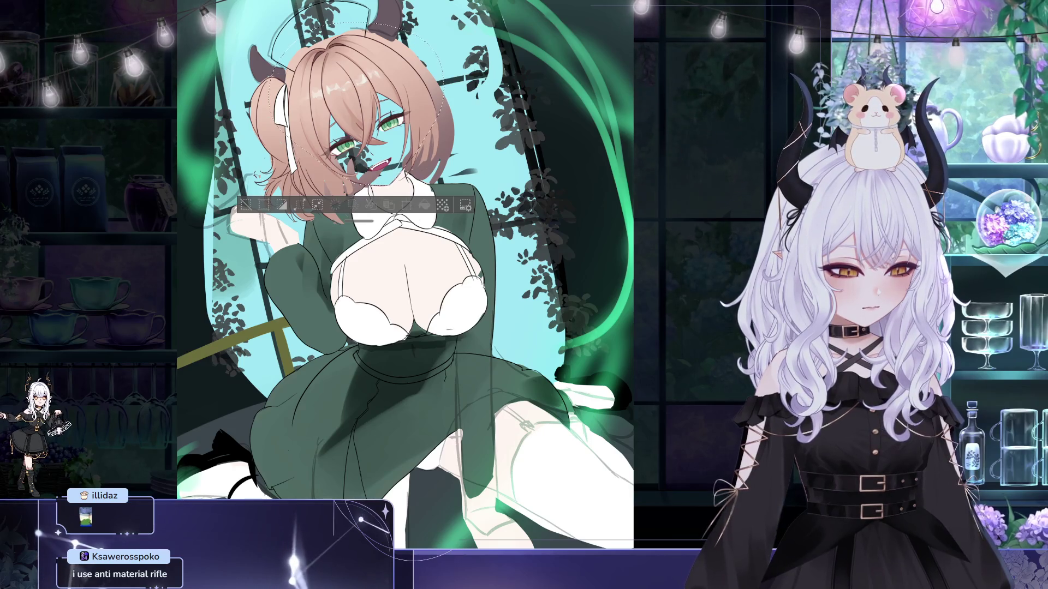
- Restore the deleted face skin, deselect the head, and reframe the artwork
key(ctrl+z)
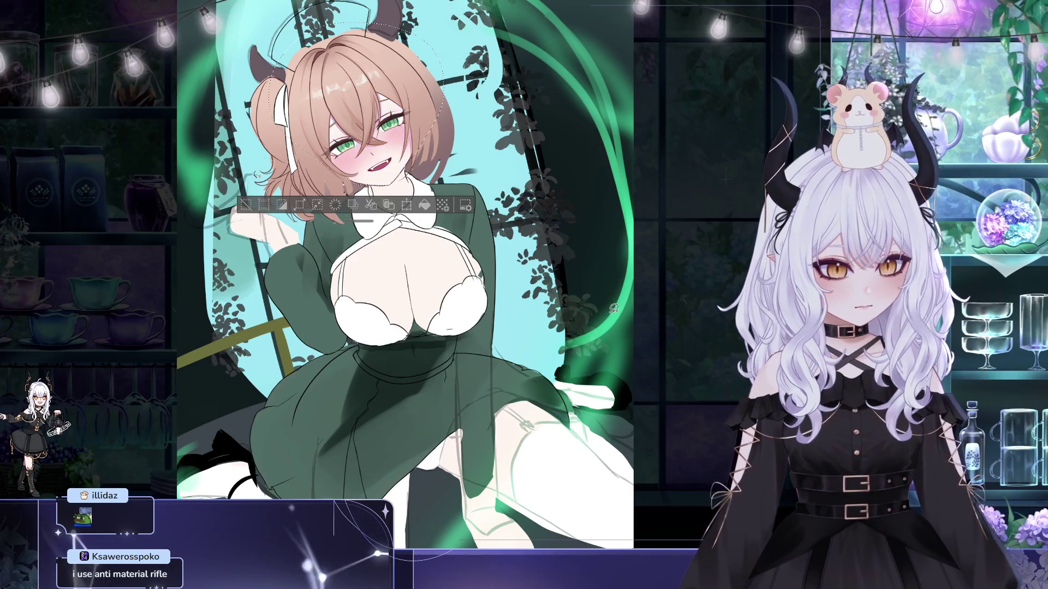
key(ctrl+d)
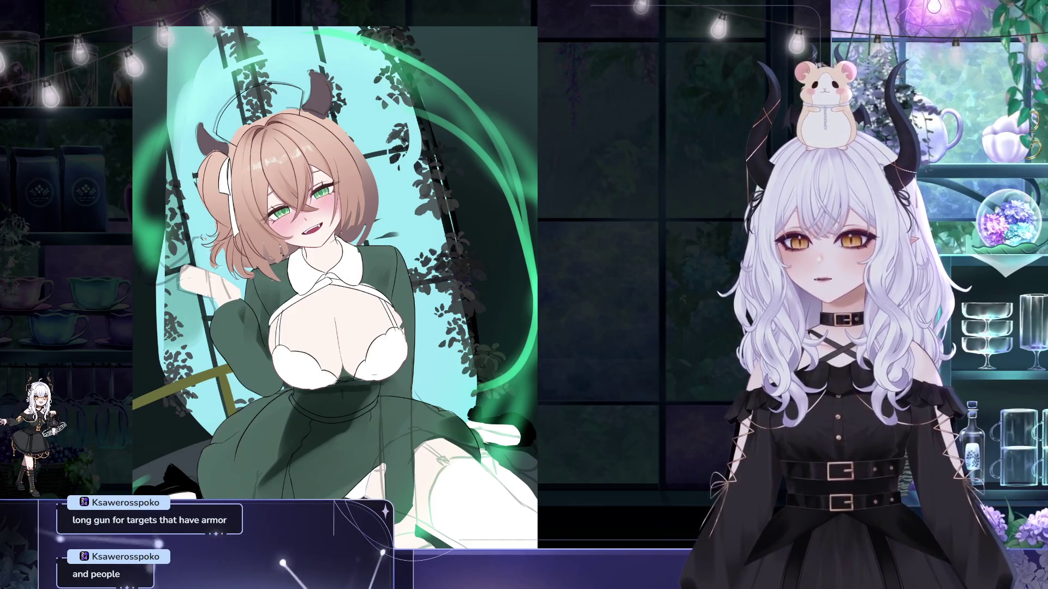
drag(697, 473, 676, 458)
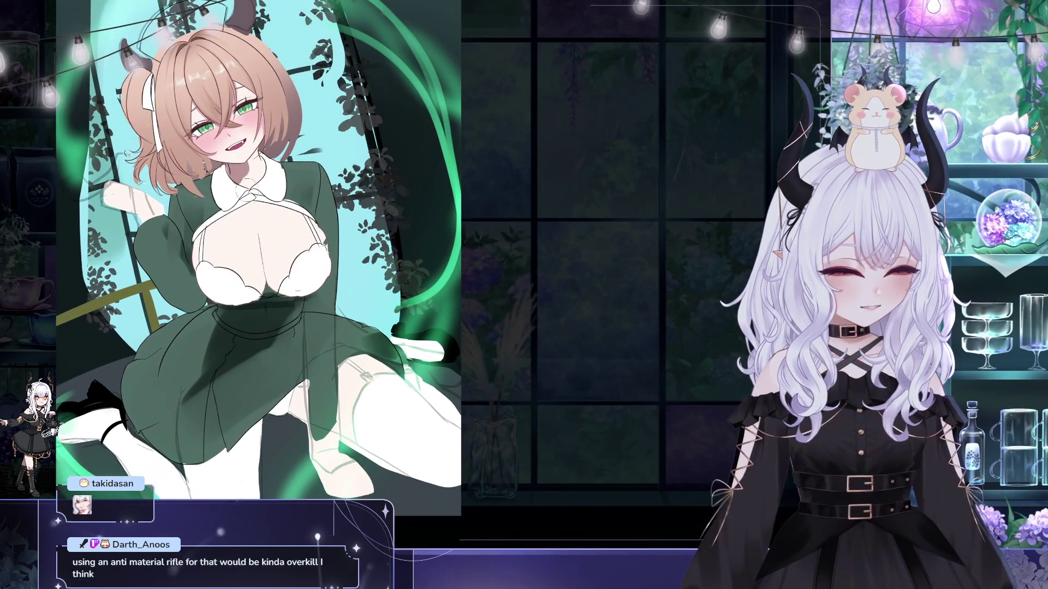
drag(293, 106, 289, 139)
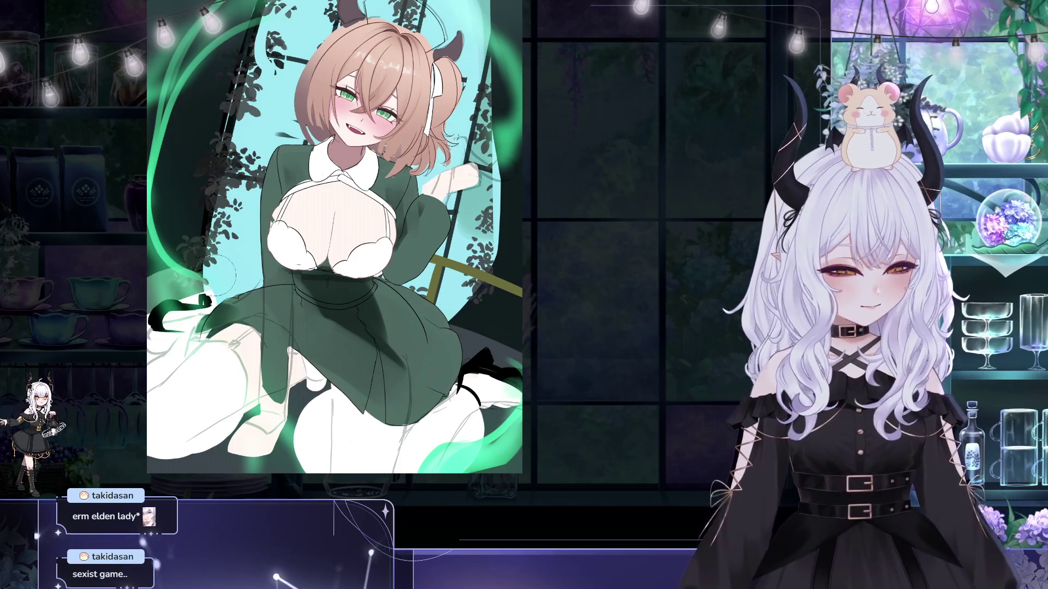
- Dab white paint on the leg at the left edge and extend dark paint upward beside it
click(173, 296)
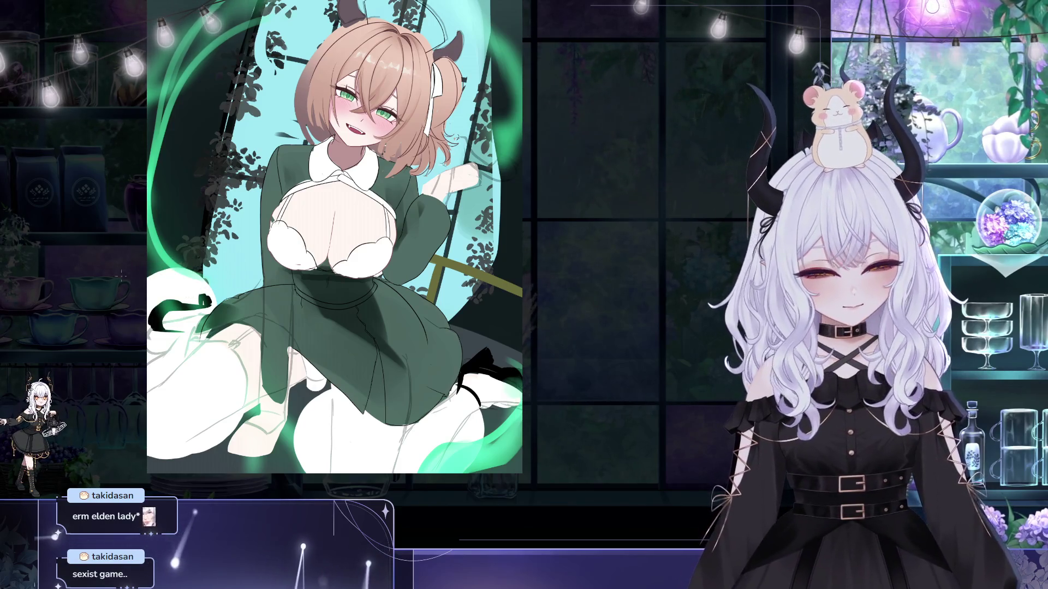
key(ctrl+z)
key(ctrl+z)
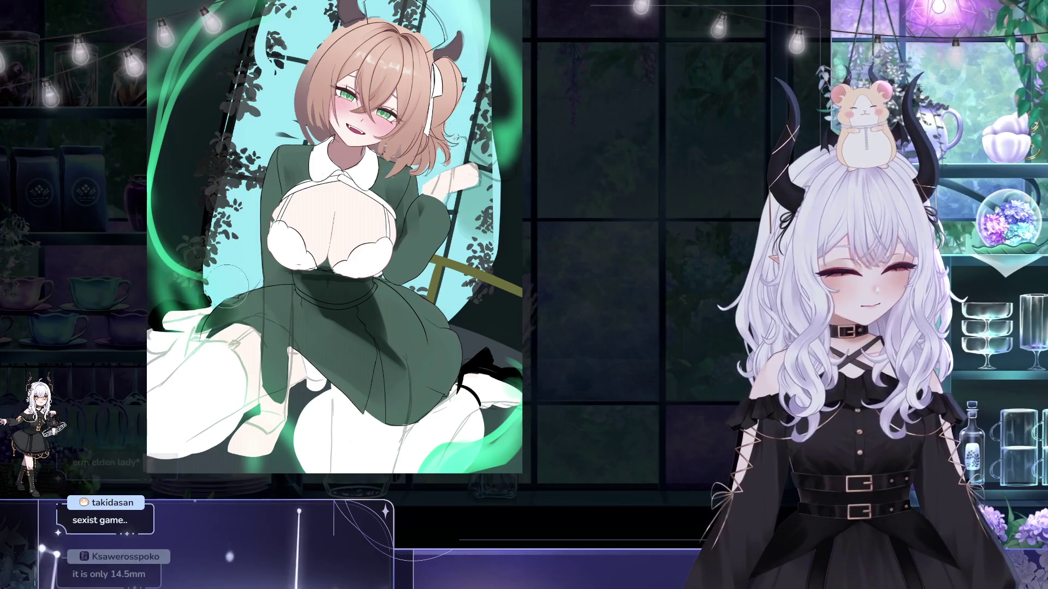
key(ctrl+y)
key(ctrl+y)
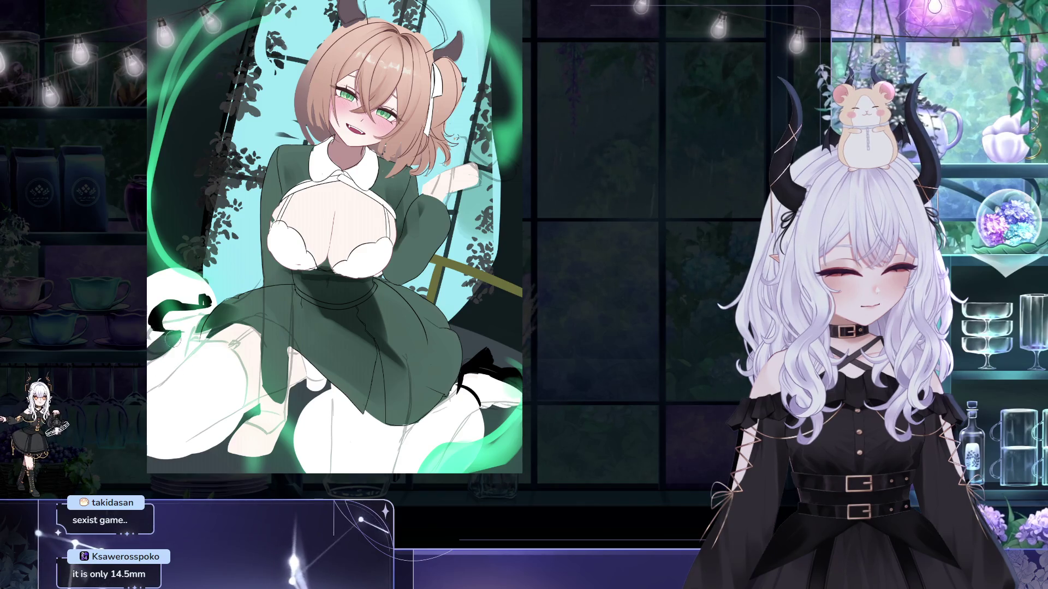
mouse_move(158, 334)
mouse_down()
mouse_move(188, 281)
mouse_move(195, 297)
mouse_up()
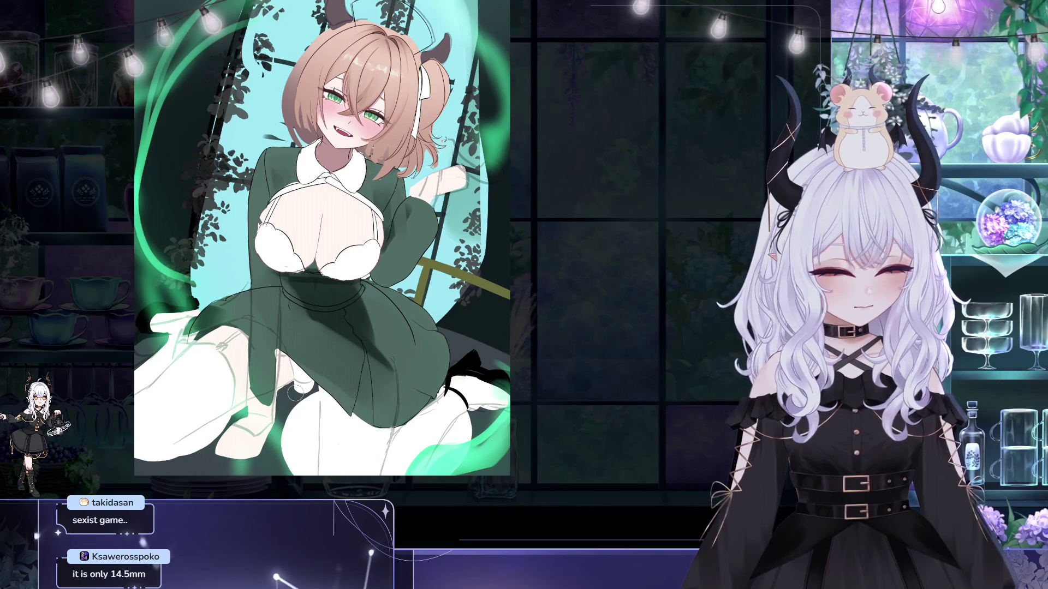
- Brush a dark stocking fill onto the leg below the skirt
drag(295, 389, 300, 449)
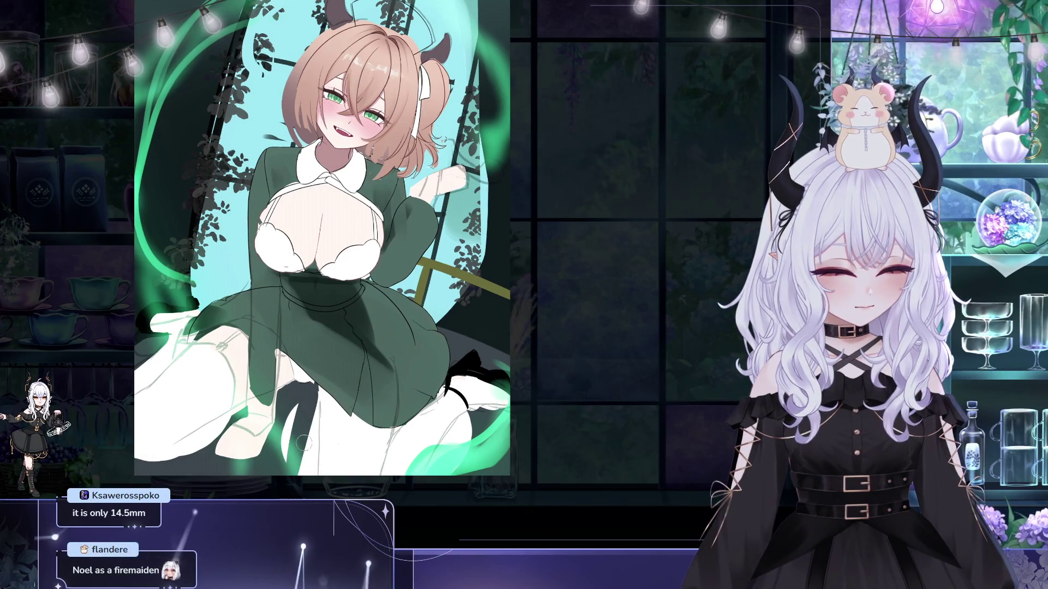
mouse_move(325, 401)
mouse_down()
mouse_move(312, 437)
mouse_move(340, 431)
mouse_up()
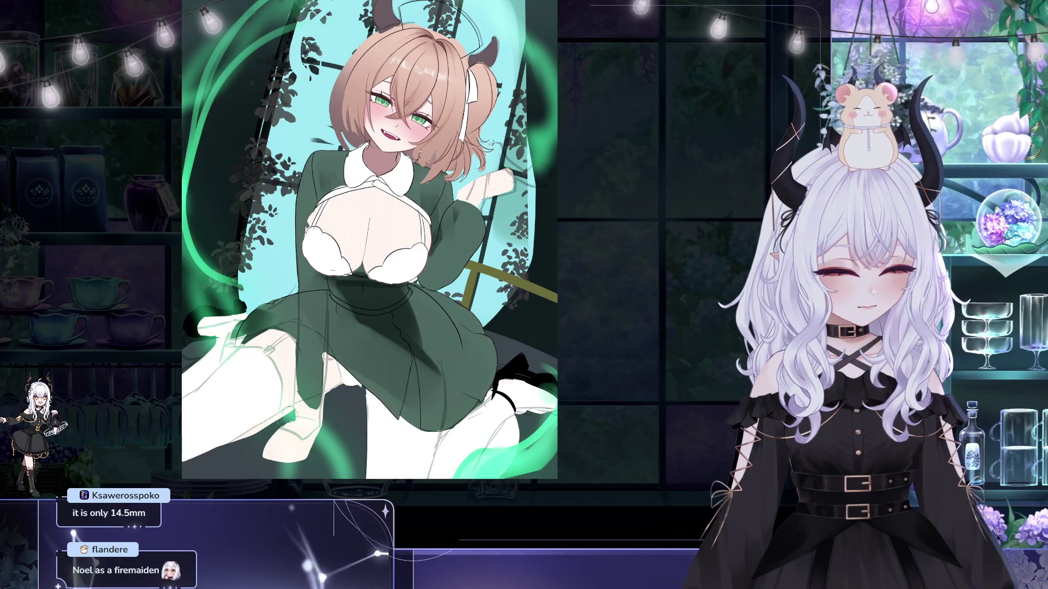
drag(362, 453, 339, 457)
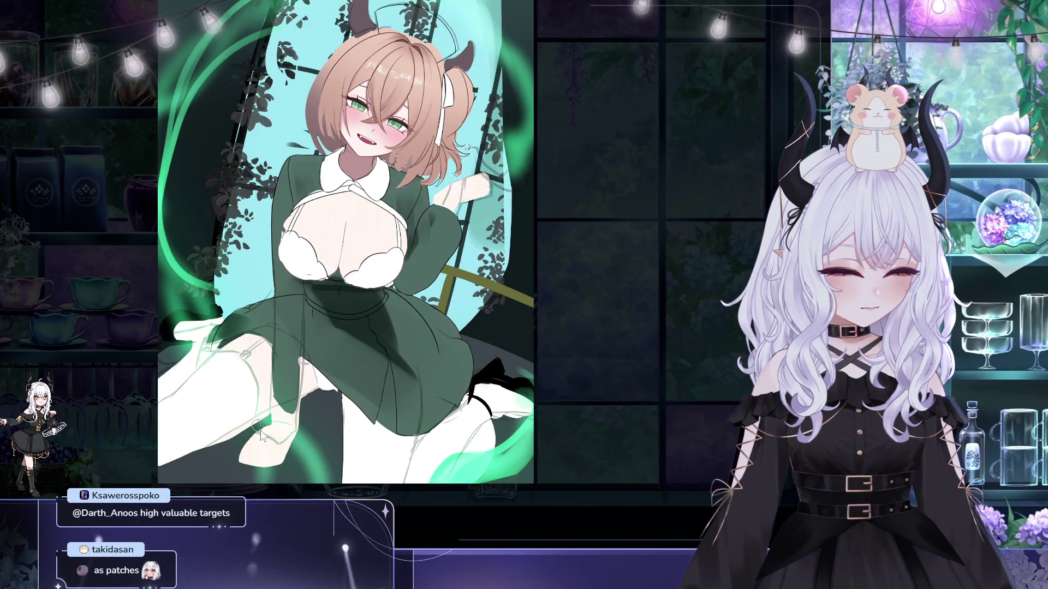
- Rotate the view upright and mirror it horizontally to check the stocking
drag(302, 416, 353, 337)
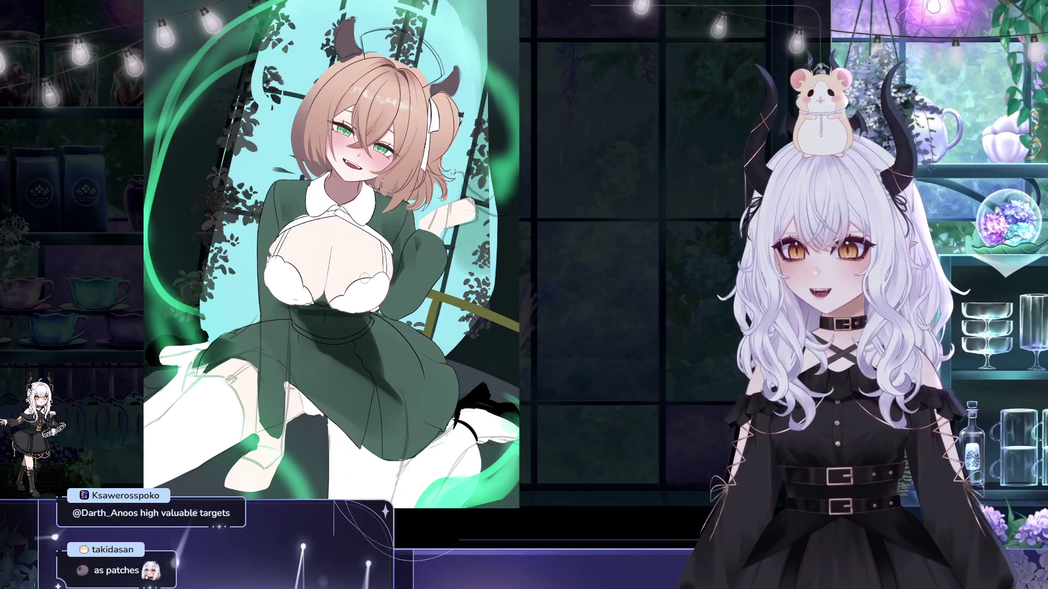
key(m)
mouse_move(466, 138)
mouse_down()
mouse_move(522, 179)
mouse_move(401, 189)
mouse_up()
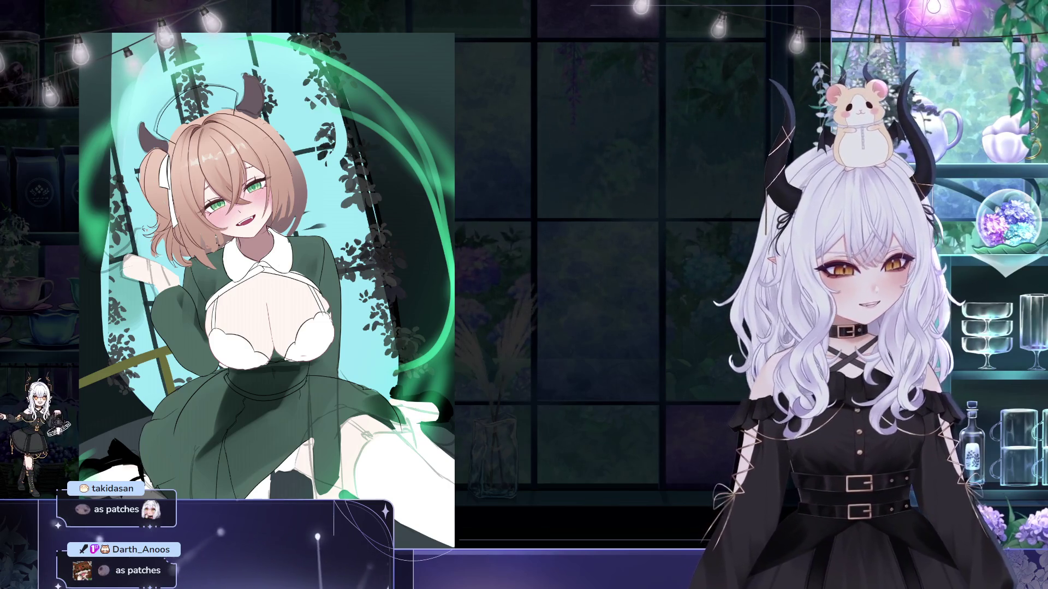
- Pan right and zoom in closely on the girl's face and white collar
drag(377, 284, 425, 266)
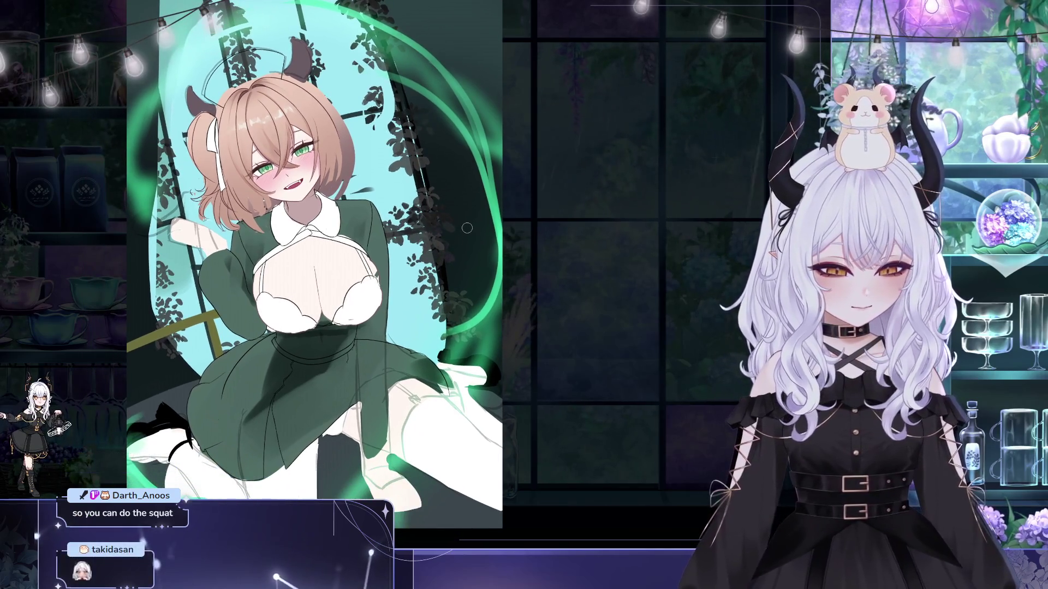
scroll(310, 168, up, 2)
scroll(309, 168, up, 2)
scroll(310, 167, up, 2)
scroll(310, 167, up, 2)
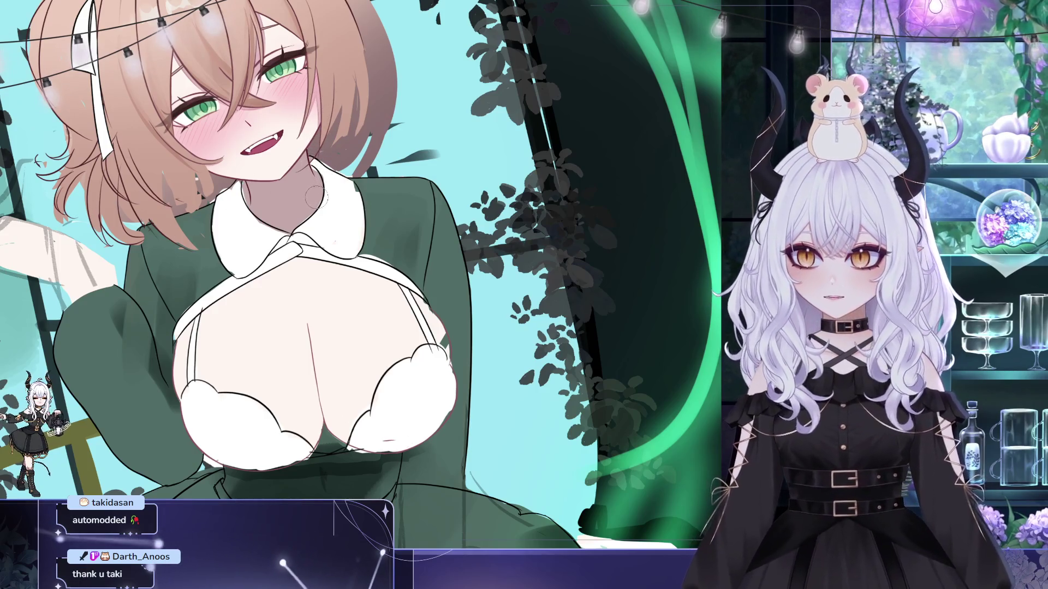
- Zoom in slightly and start a Ctrl+T transform around the girl's upper body and head
scroll(321, 227, up, 2)
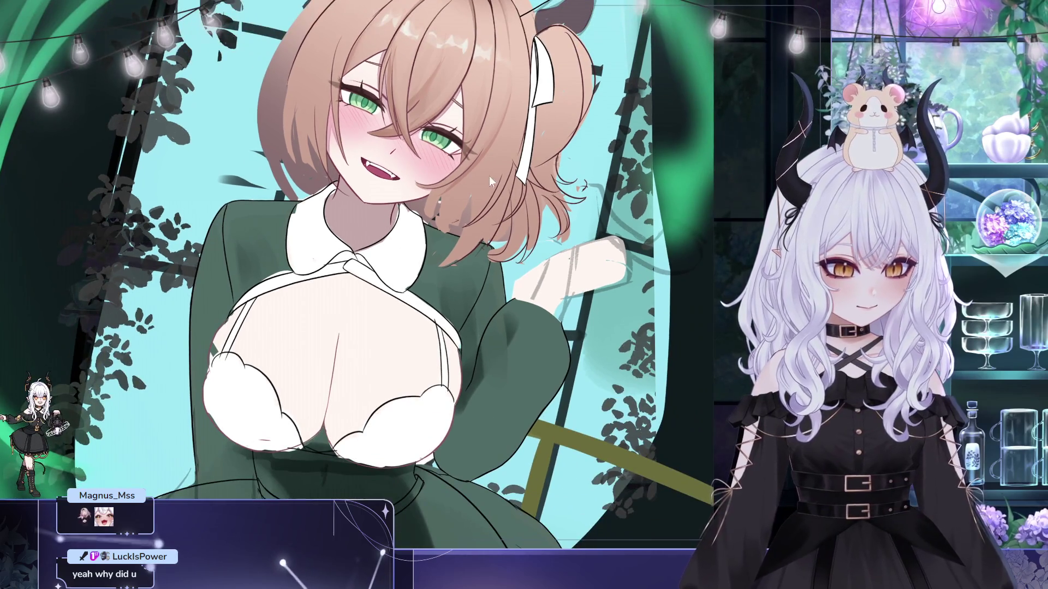
key(ctrl+t)
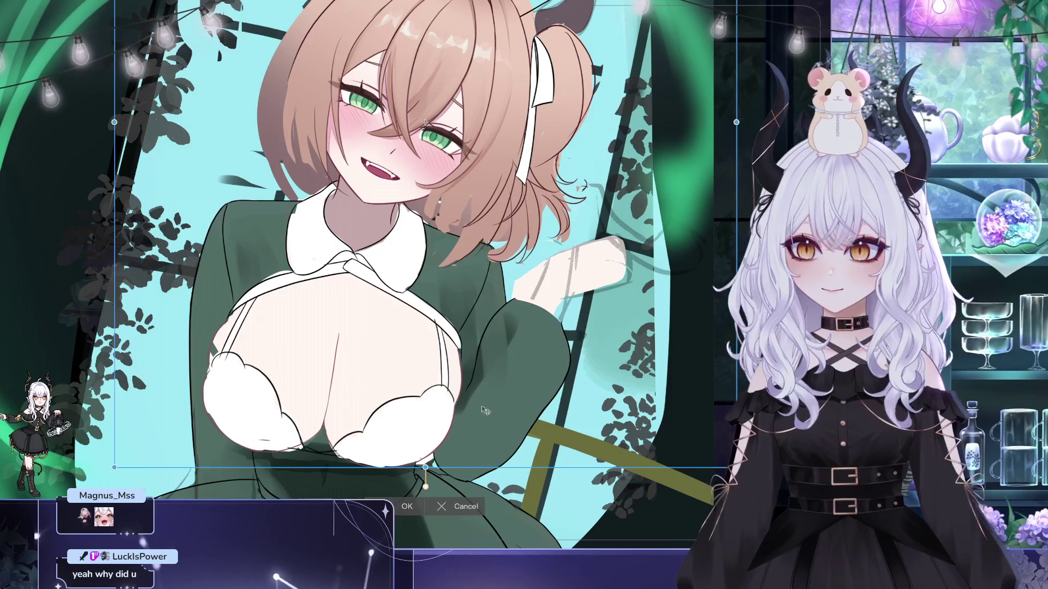
click(464, 505)
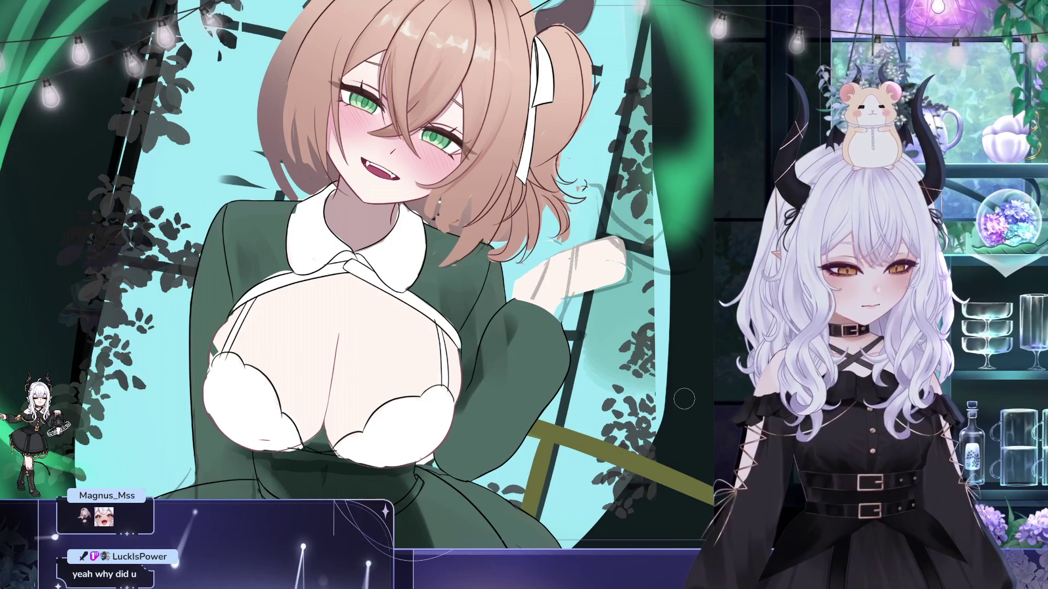
key(ctrl+0)
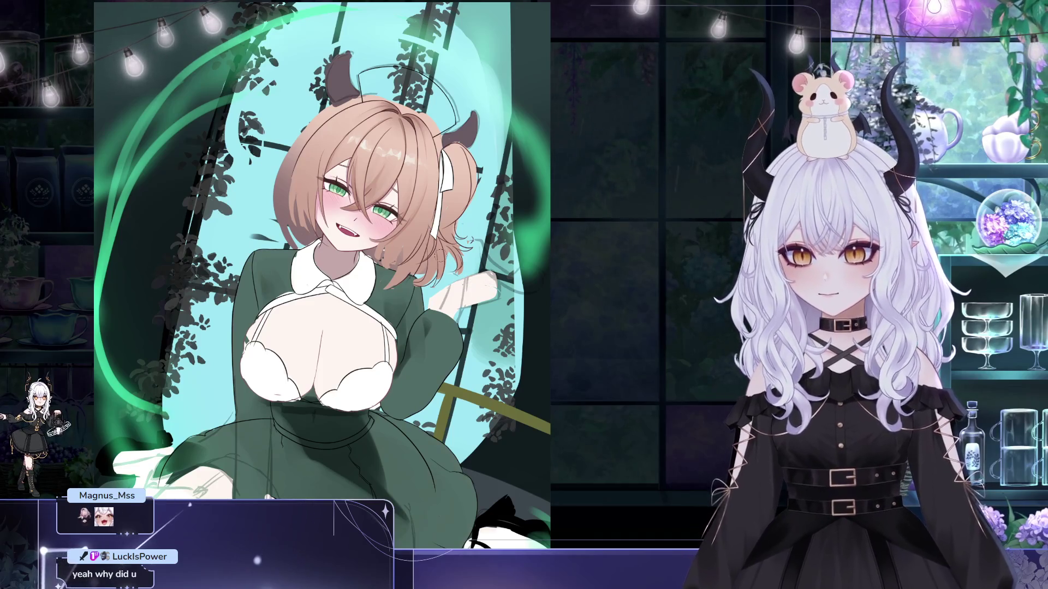
key(ctrl+t)
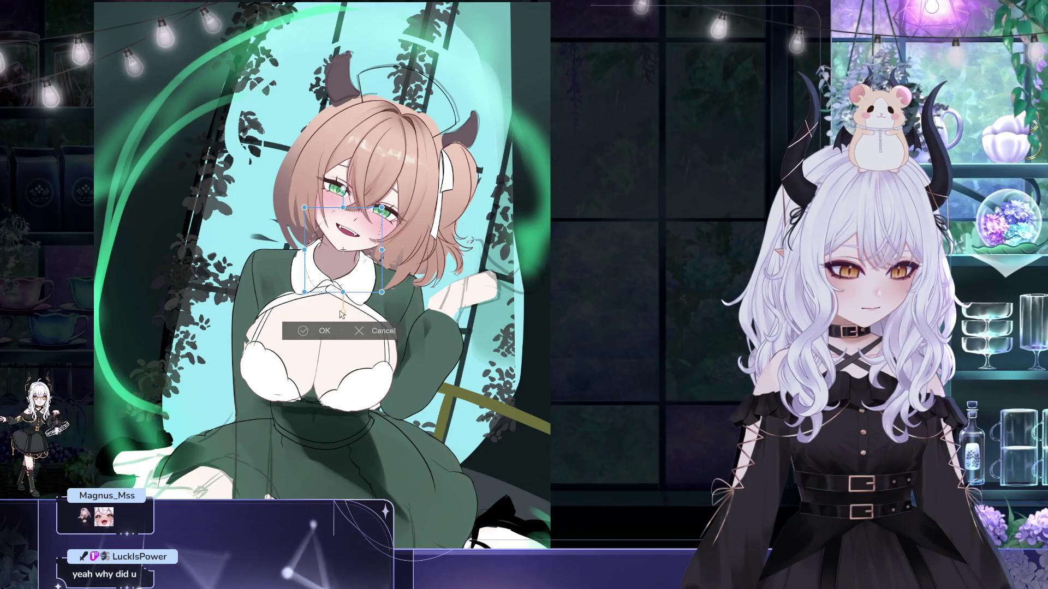
key(Return)
drag(392, 278, 485, 228)
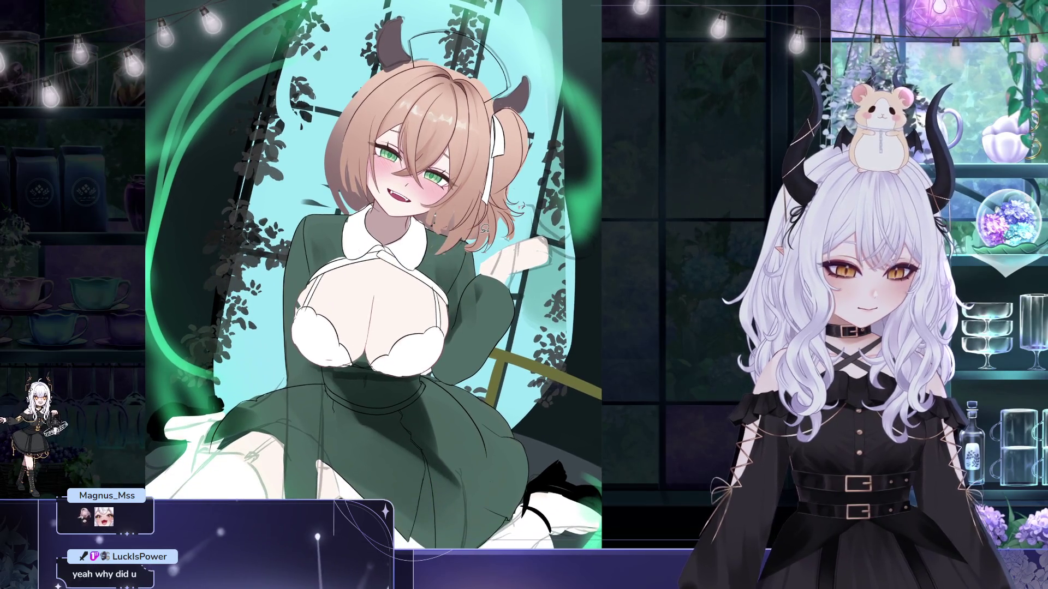
scroll(383, 327, up, 2)
scroll(382, 326, up, 2)
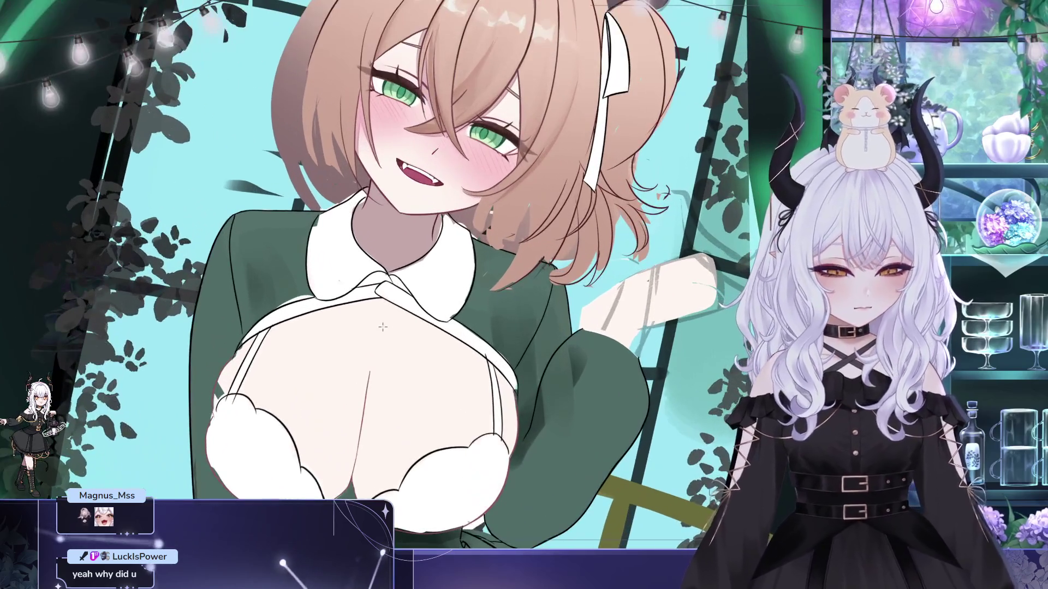
- Pan and zoom around the collar and sweater to inspect them
drag(383, 326, 365, 302)
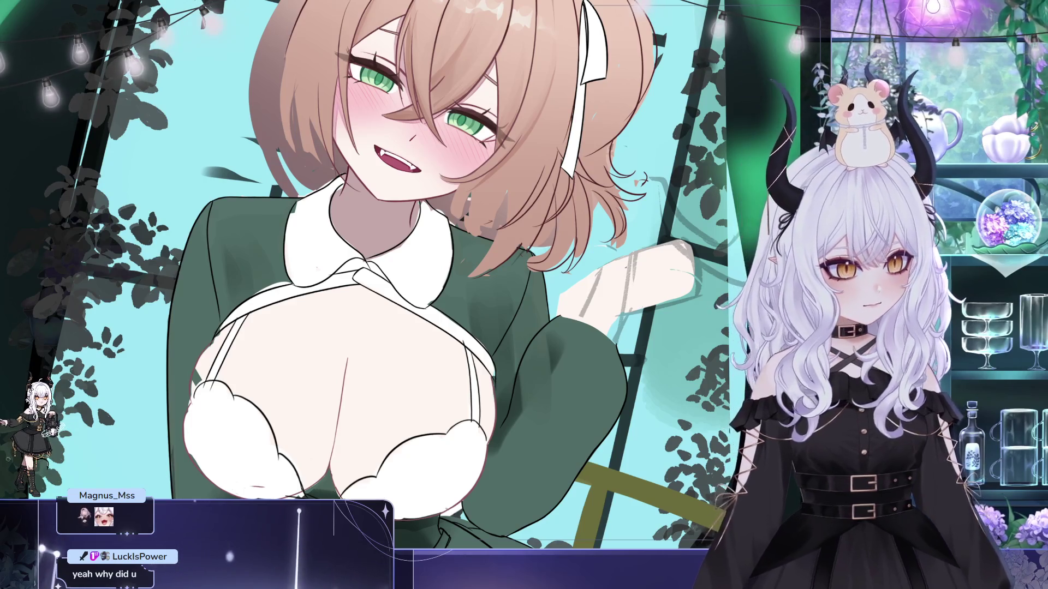
scroll(344, 229, up, 2)
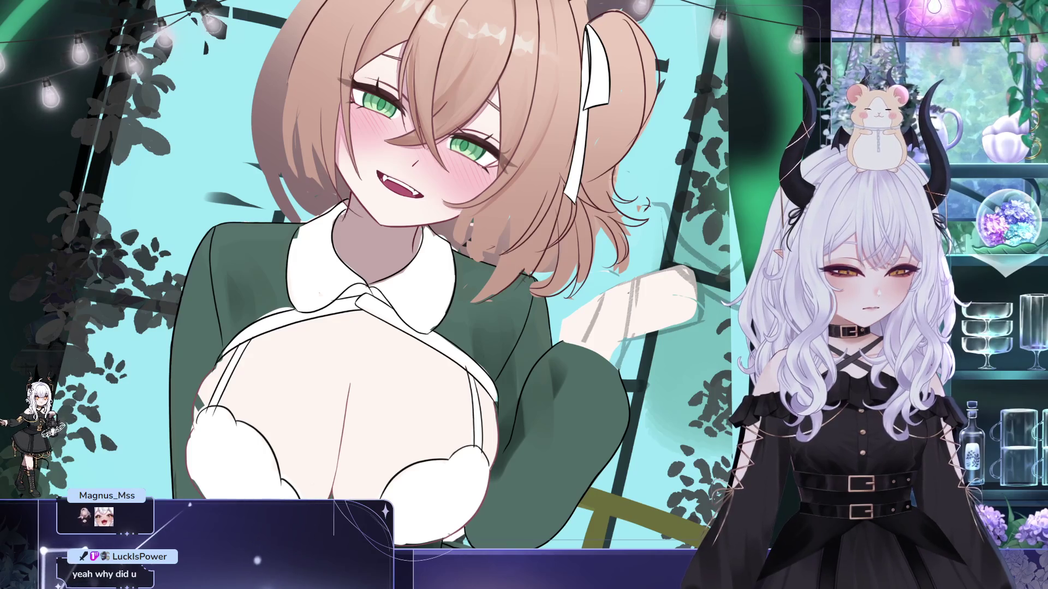
drag(334, 314, 319, 315)
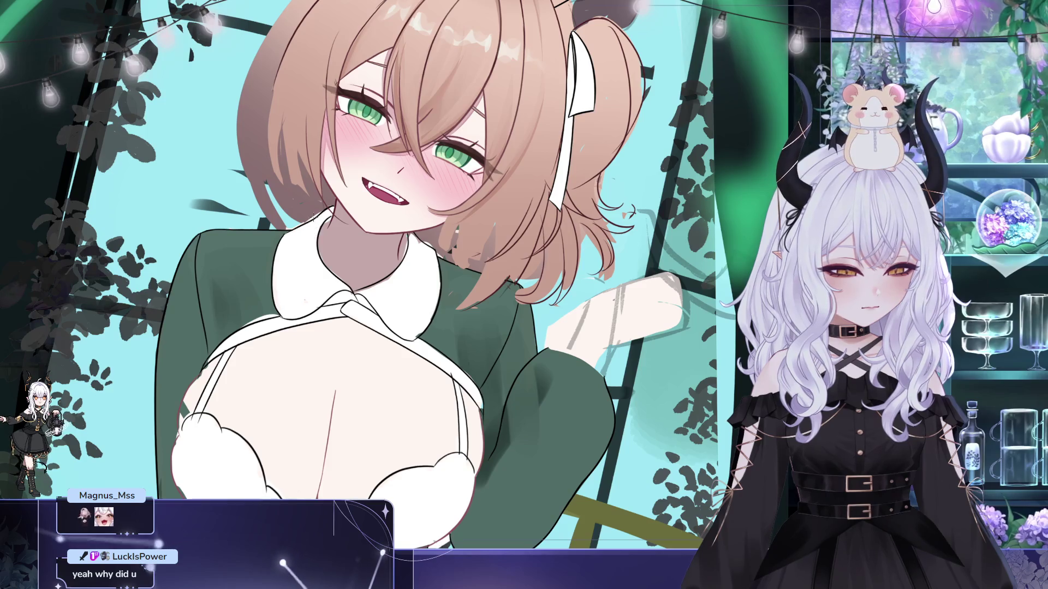
drag(301, 214, 336, 255)
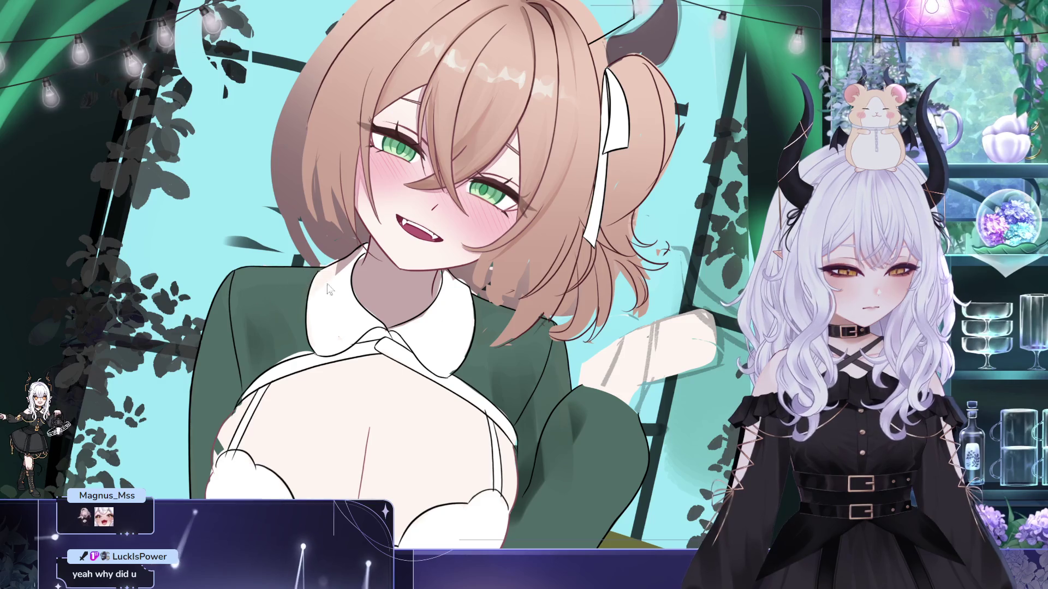
drag(536, 471, 541, 386)
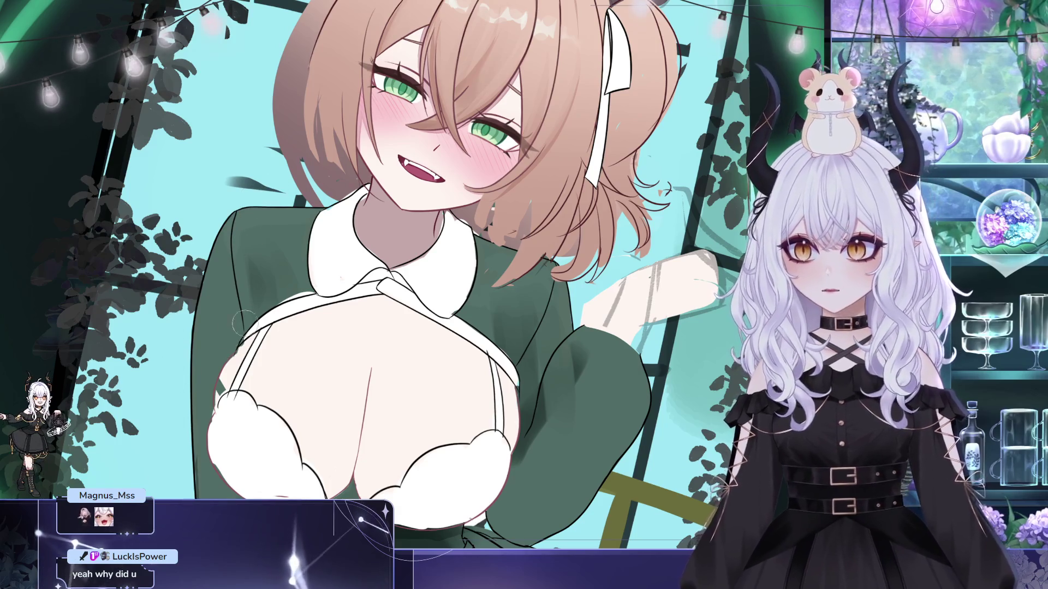
scroll(237, 326, down, 3)
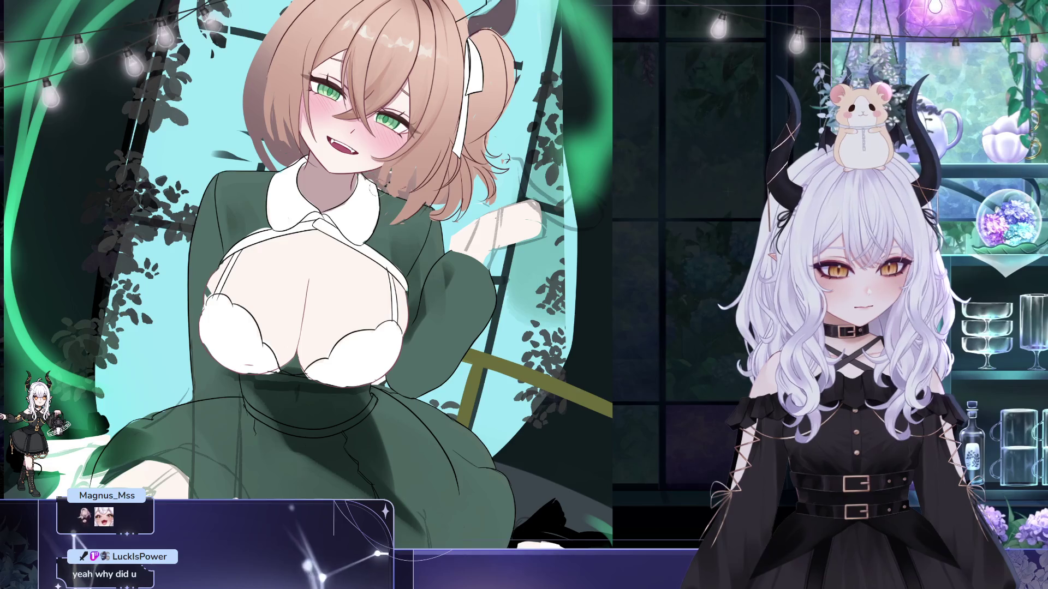
- Frame the figure down to the skirt and mirror the canvas horizontally
drag(305, 295, 322, 251)
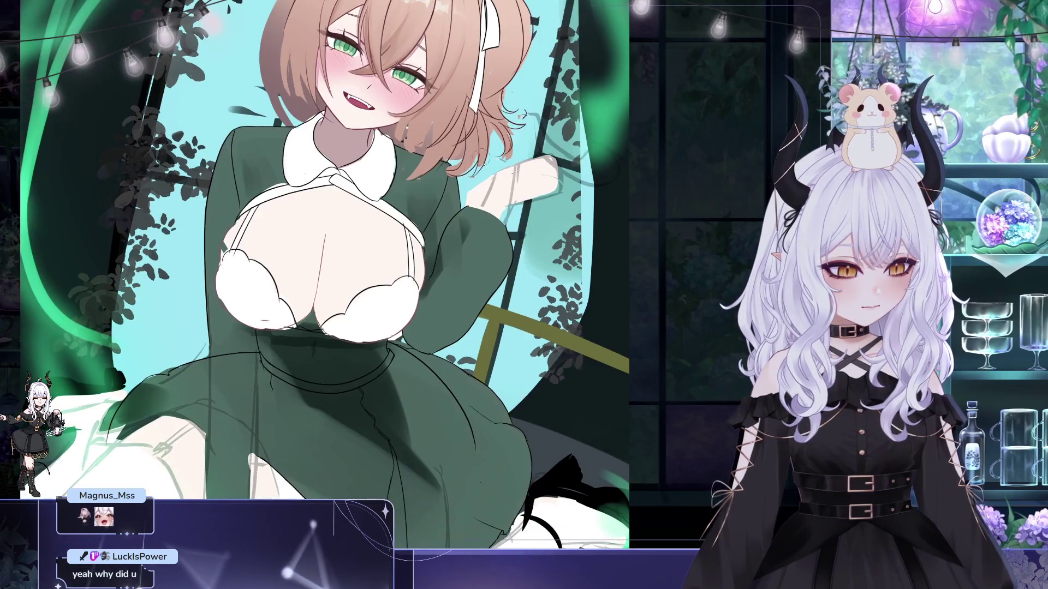
drag(546, 366, 598, 202)
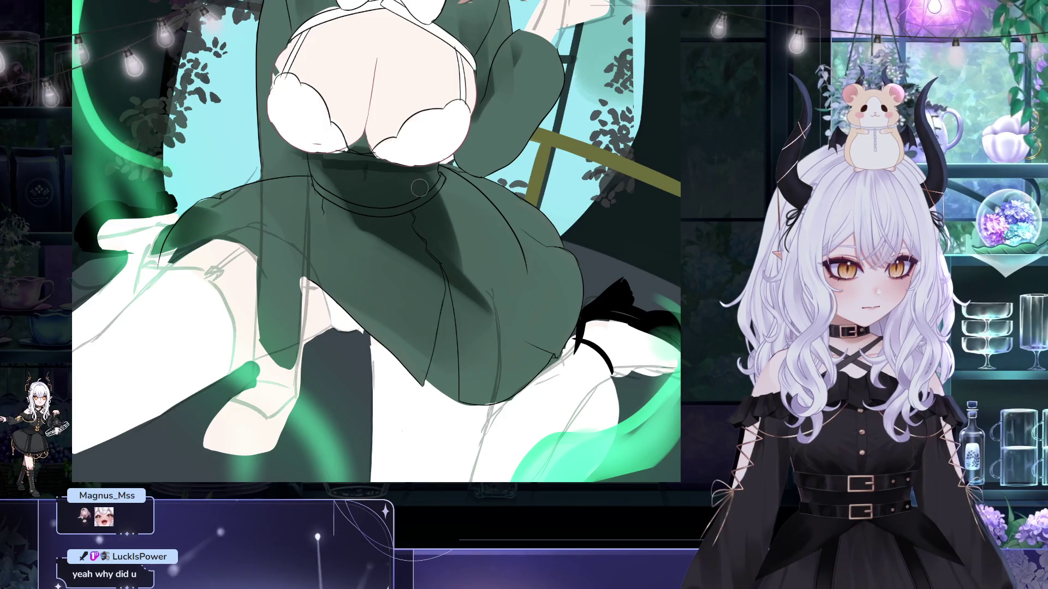
drag(453, 212, 498, 267)
drag(245, 267, 264, 261)
mouse_move(687, 375)
mouse_down()
mouse_move(594, 358)
mouse_move(671, 352)
mouse_up()
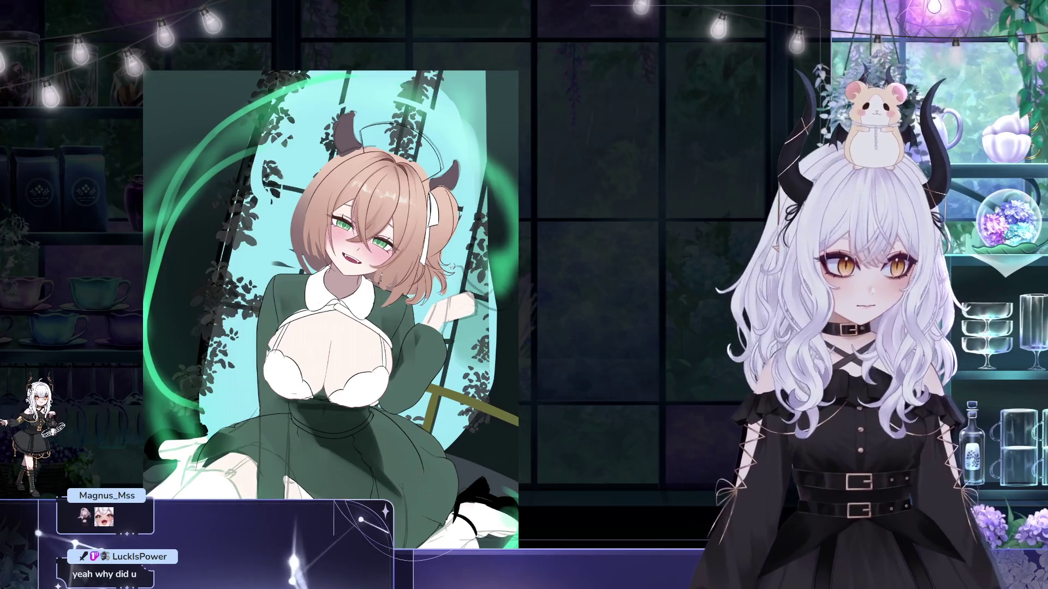
key(m)
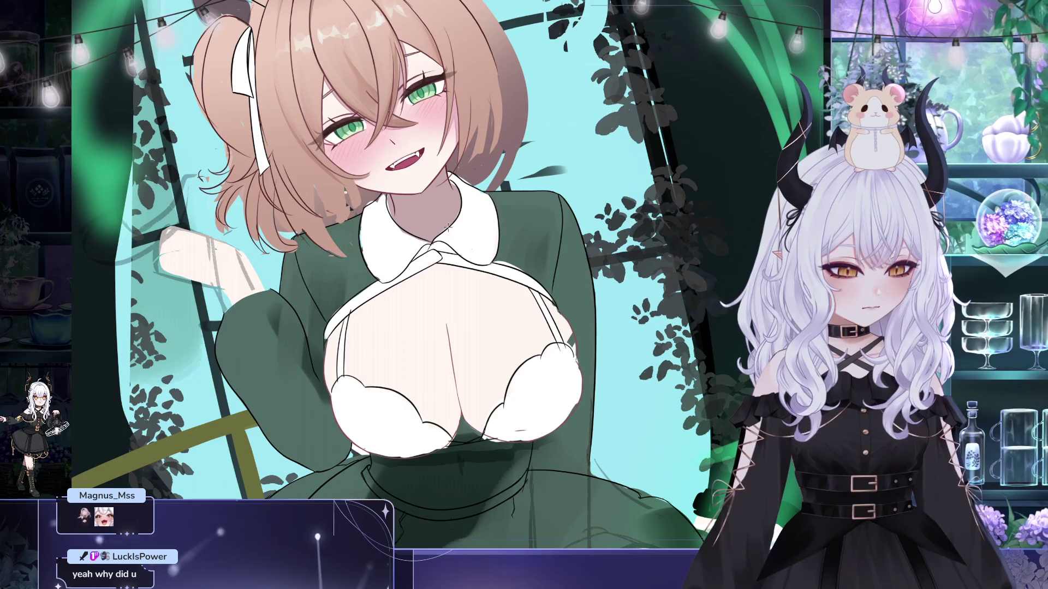
- Reveal the fluffy fur trim on the collar, comparing before and after with undo/redo
click(482, 202)
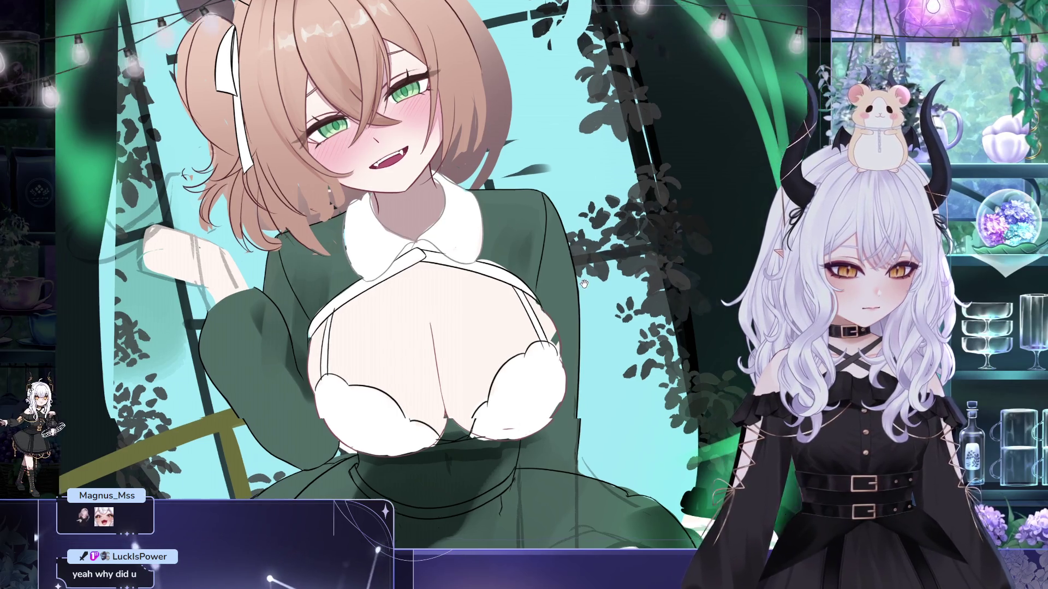
drag(616, 188, 572, 179)
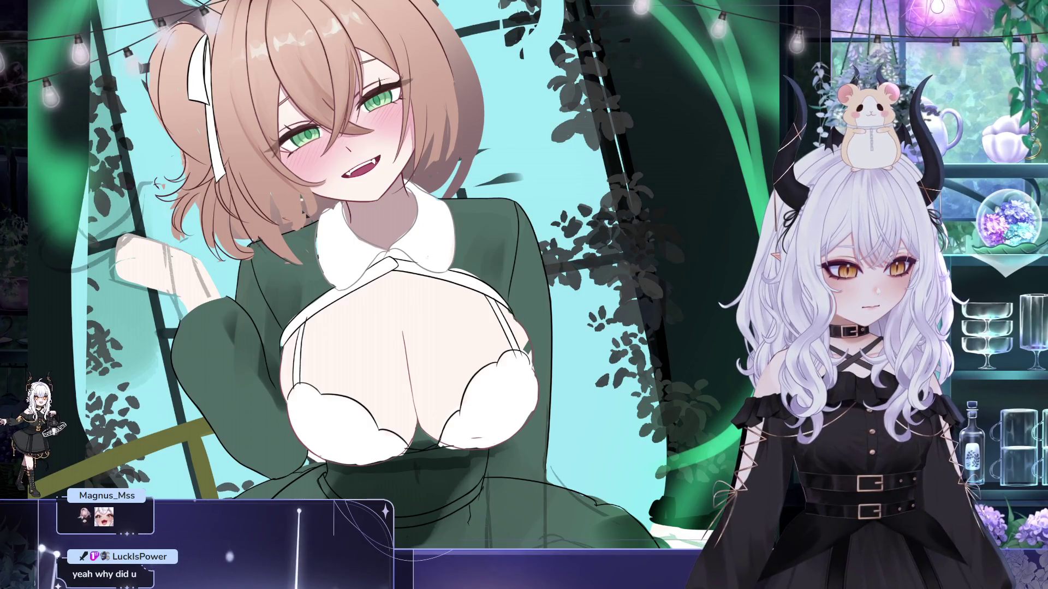
key(ctrl+z)
key(ctrl+y)
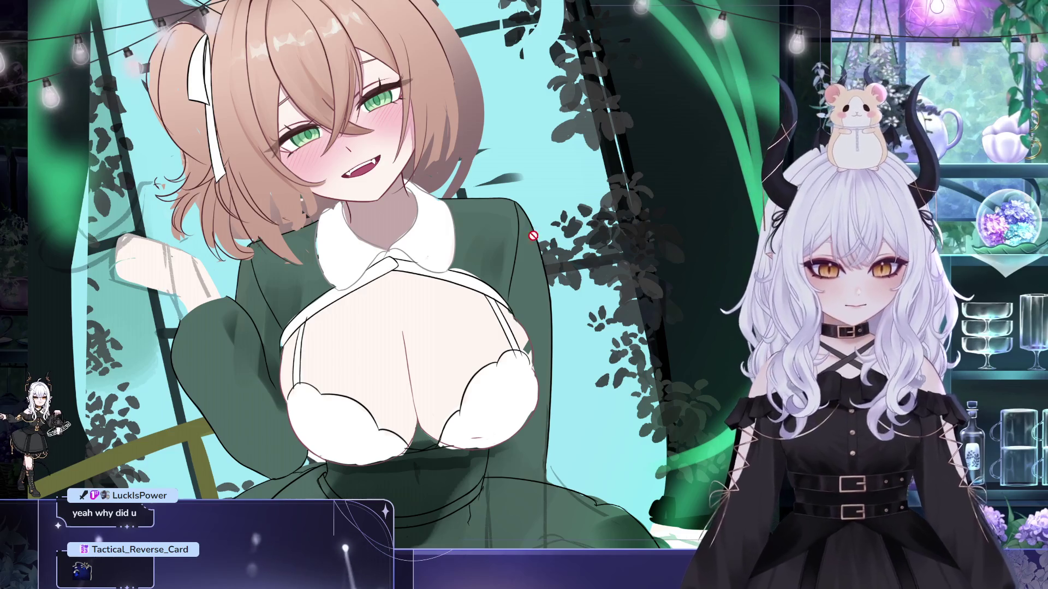
- Zoom out and pan down to view the skirt and legs
scroll(561, 241, down, 2)
drag(560, 241, 535, 188)
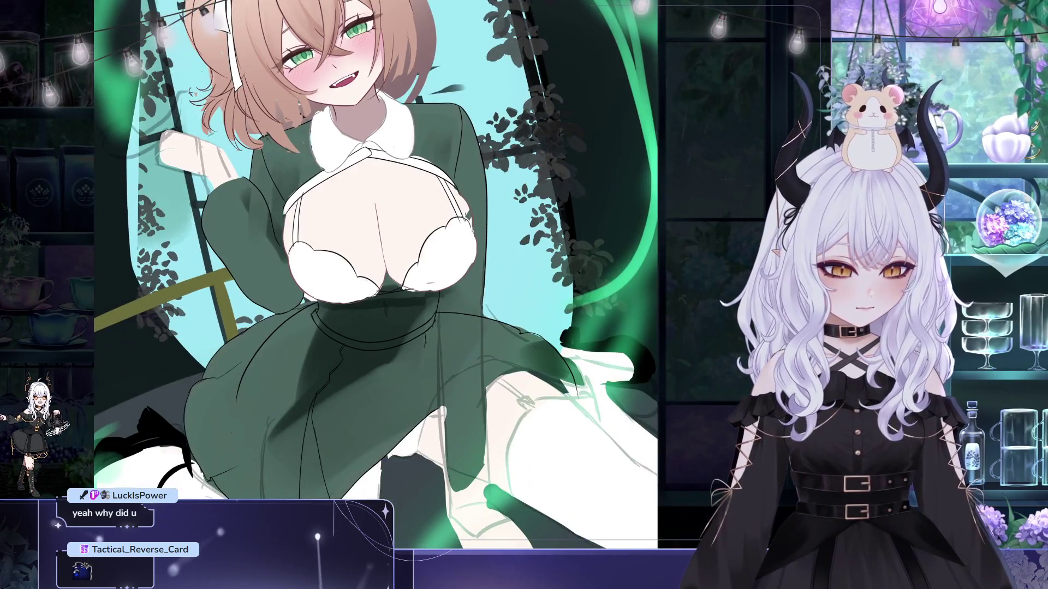
drag(478, 233, 435, 209)
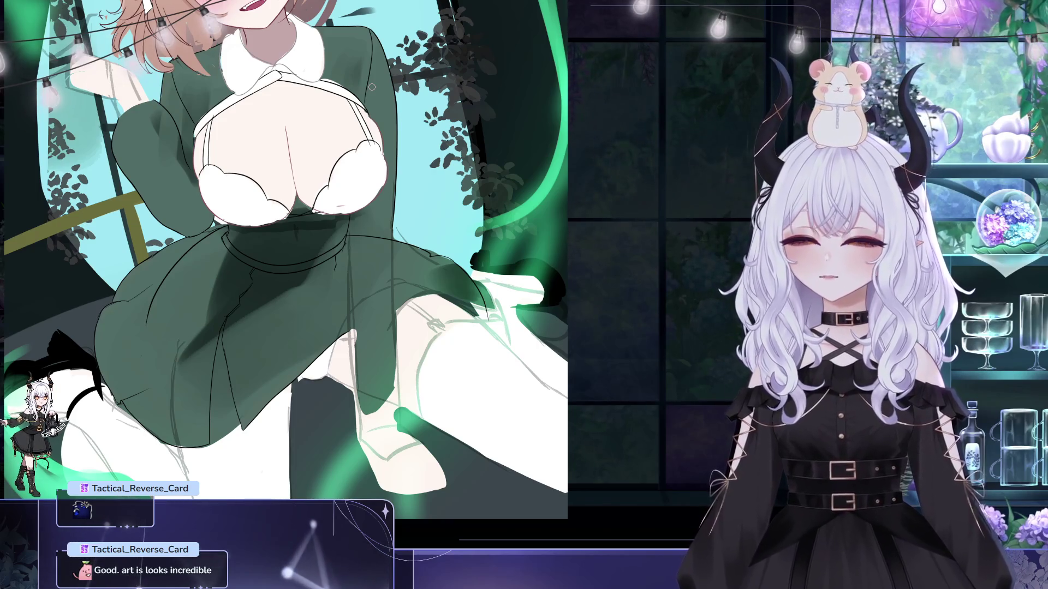
scroll(599, 232, down, 5)
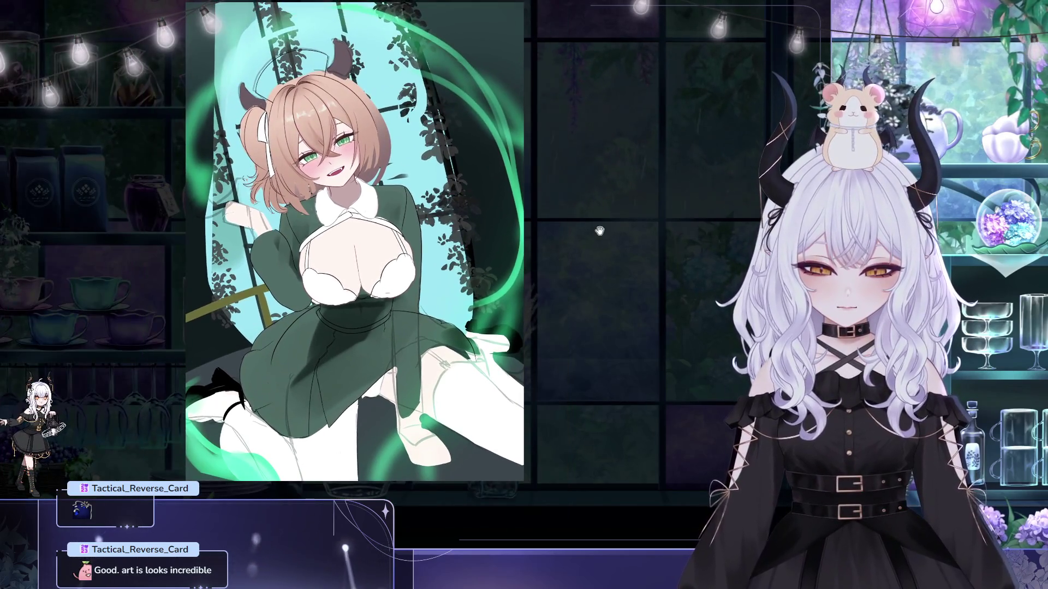
- Flip the canvas back to normal orientation, center the artwork, and zoom in
drag(598, 231, 602, 242)
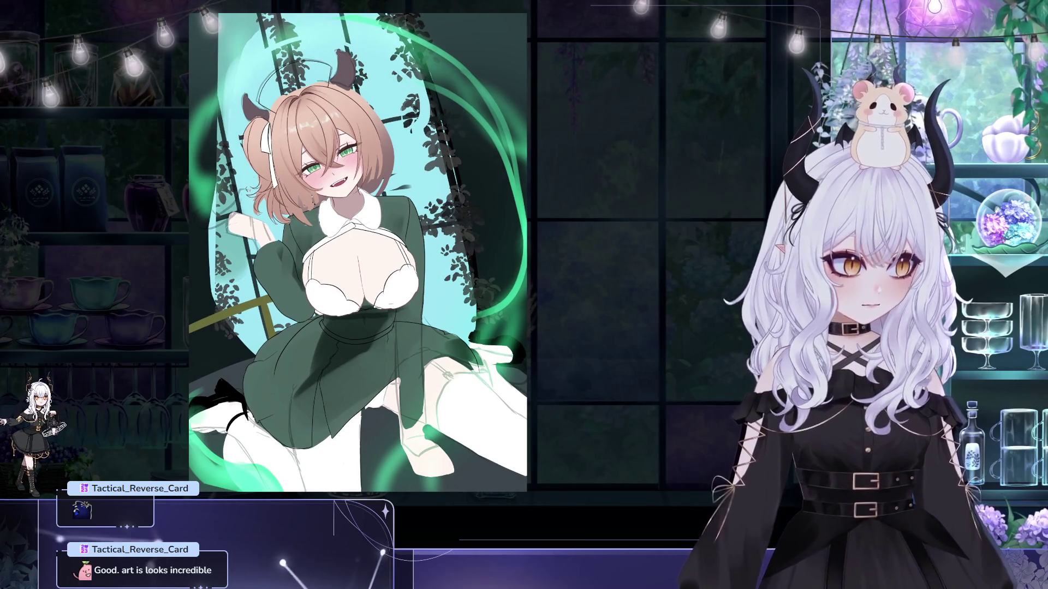
key(m)
drag(646, 219, 644, 230)
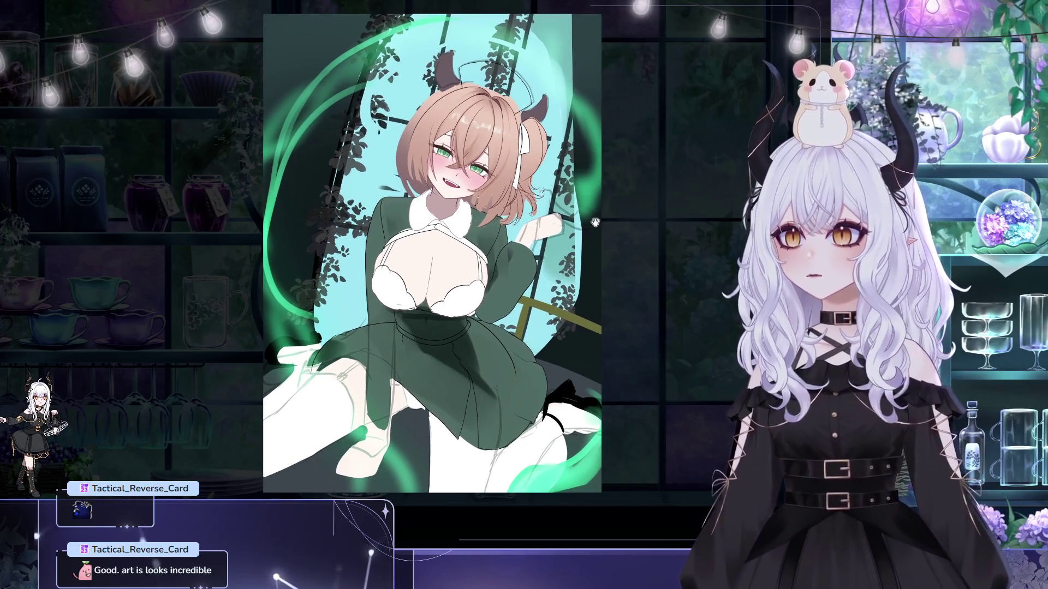
drag(672, 264, 617, 242)
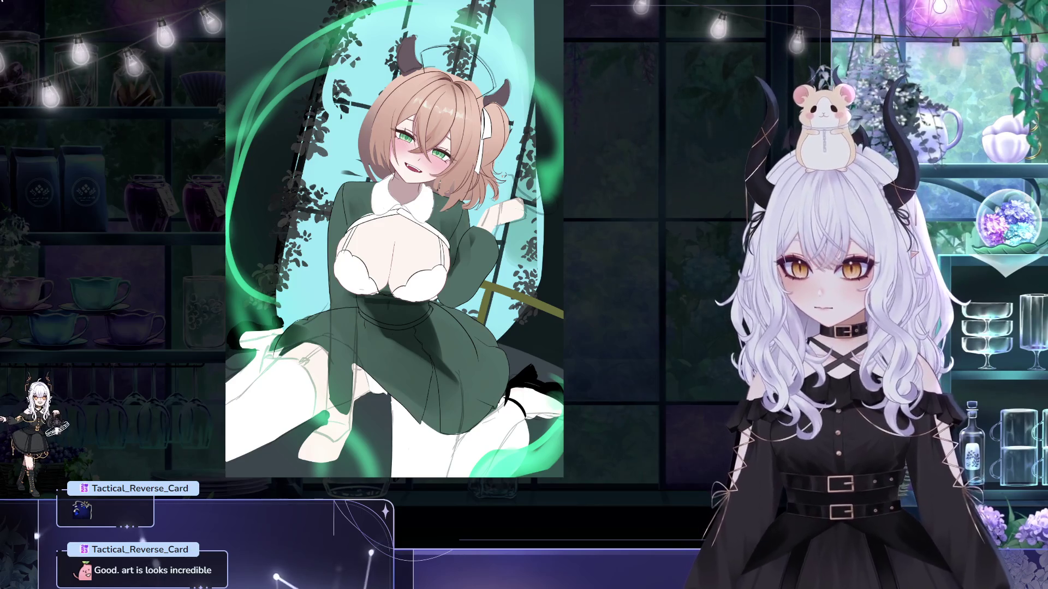
scroll(416, 229, up, 2)
scroll(405, 261, up, 2)
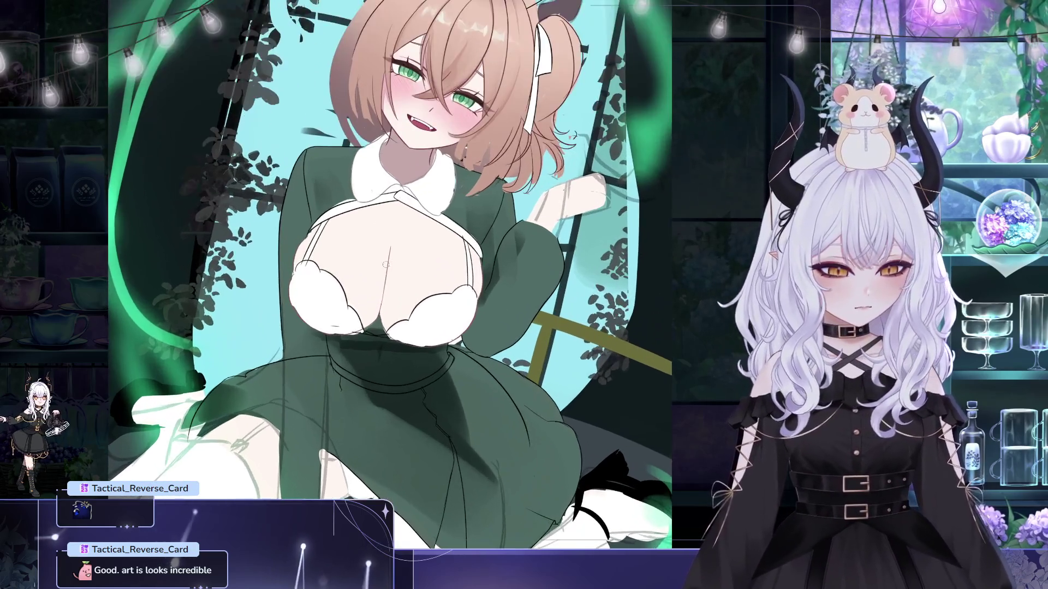
scroll(395, 293, up, 2)
scroll(386, 327, up, 2)
scroll(328, 349, up, 1)
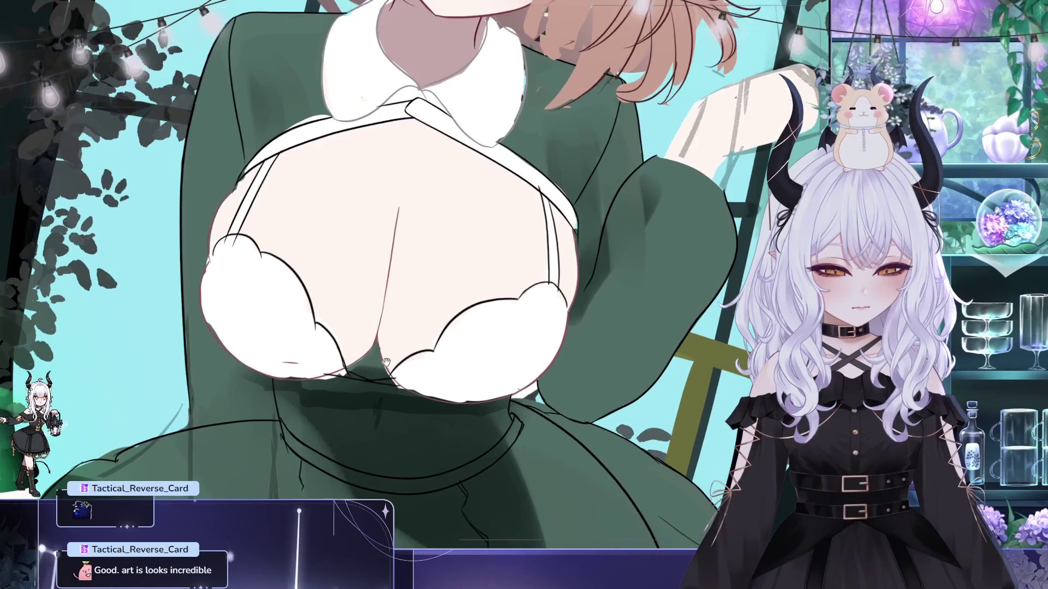
scroll(303, 326, up, 1)
scroll(300, 317, down, 1)
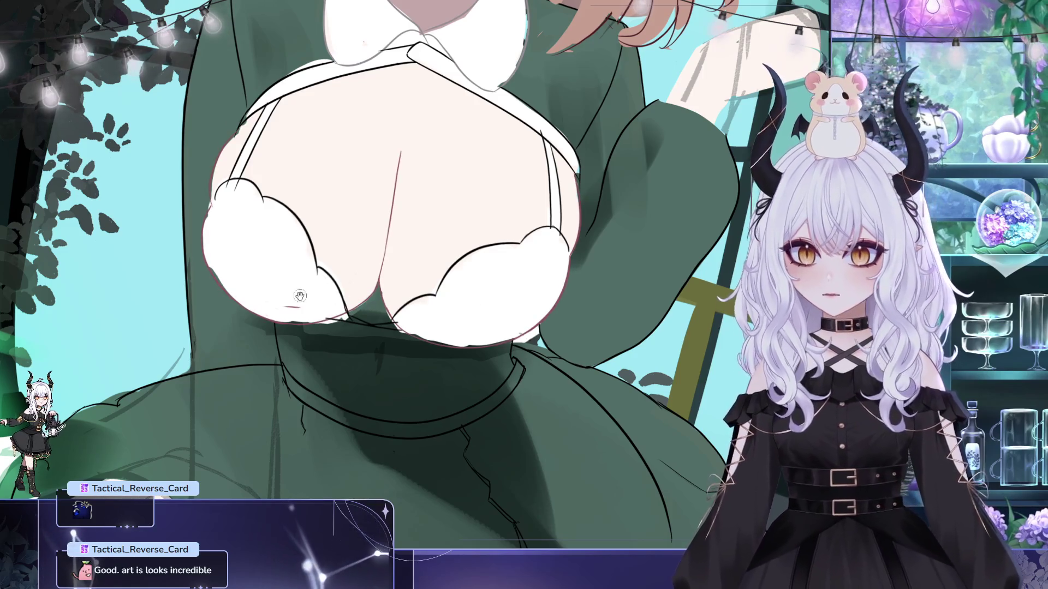
scroll(240, 285, down, 3)
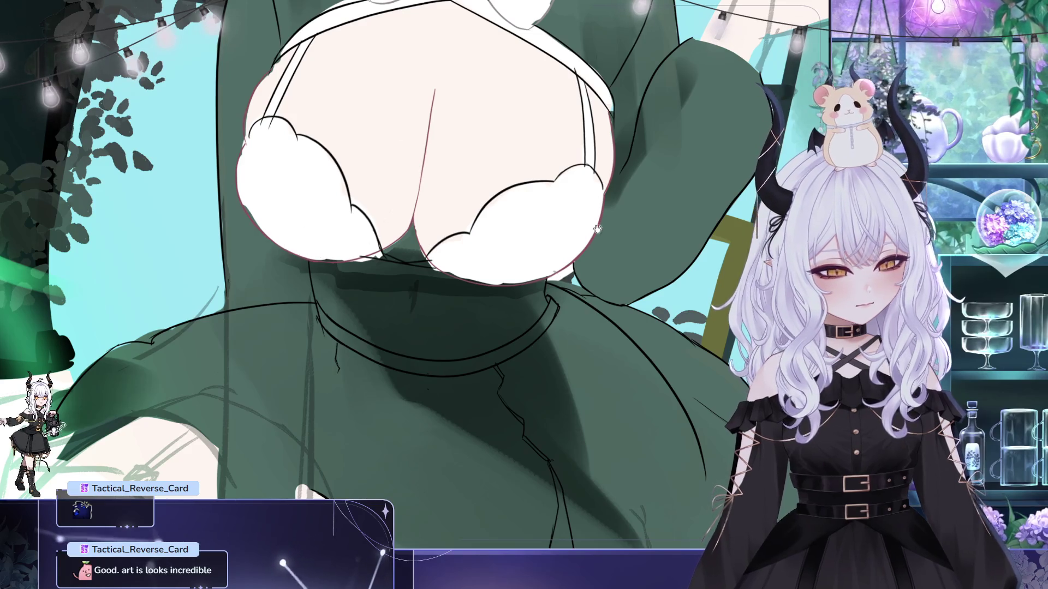
drag(621, 253, 615, 266)
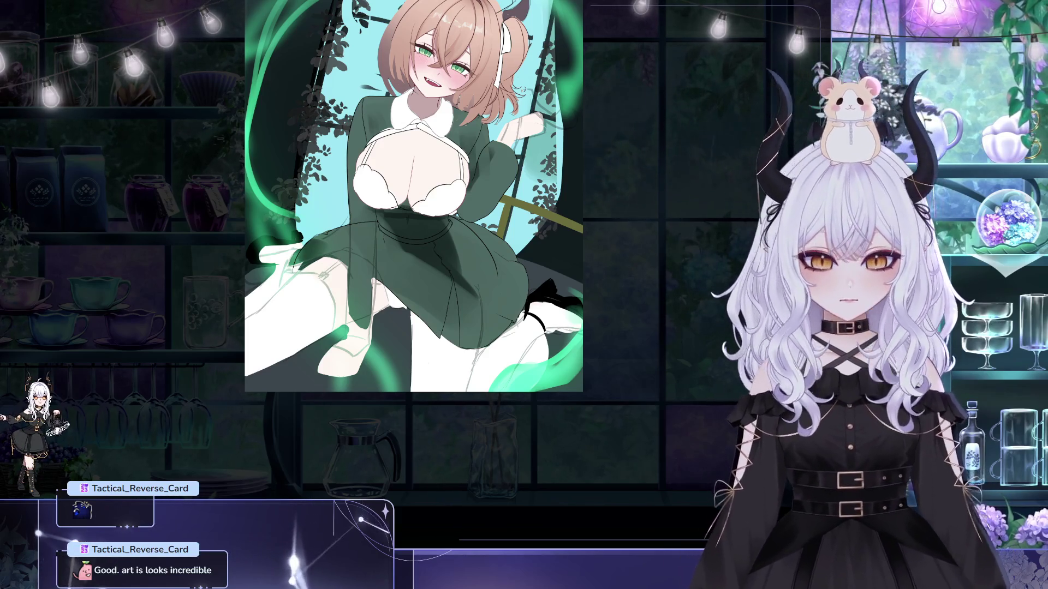
drag(410, 189, 370, 307)
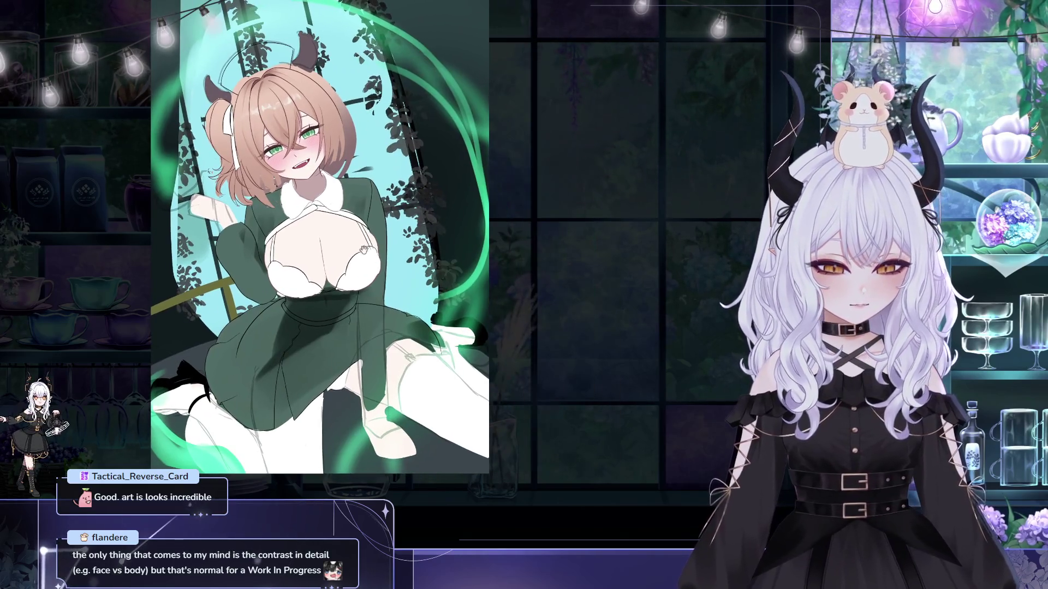
- Mirror and slightly tilt the canvas, then pan the artwork right and down to frame it
key(h)
key(minus)
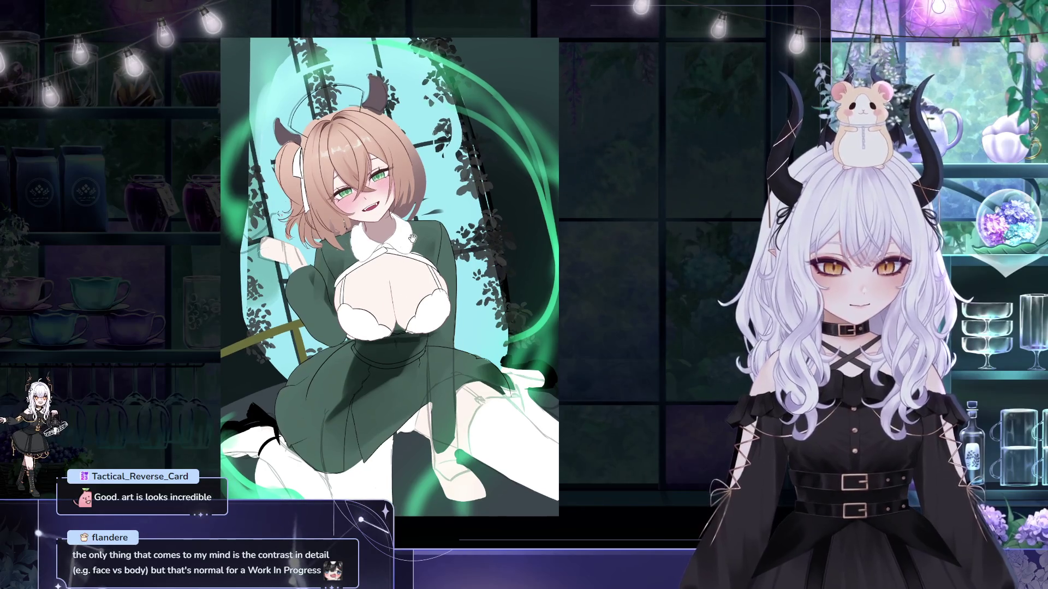
key(minus)
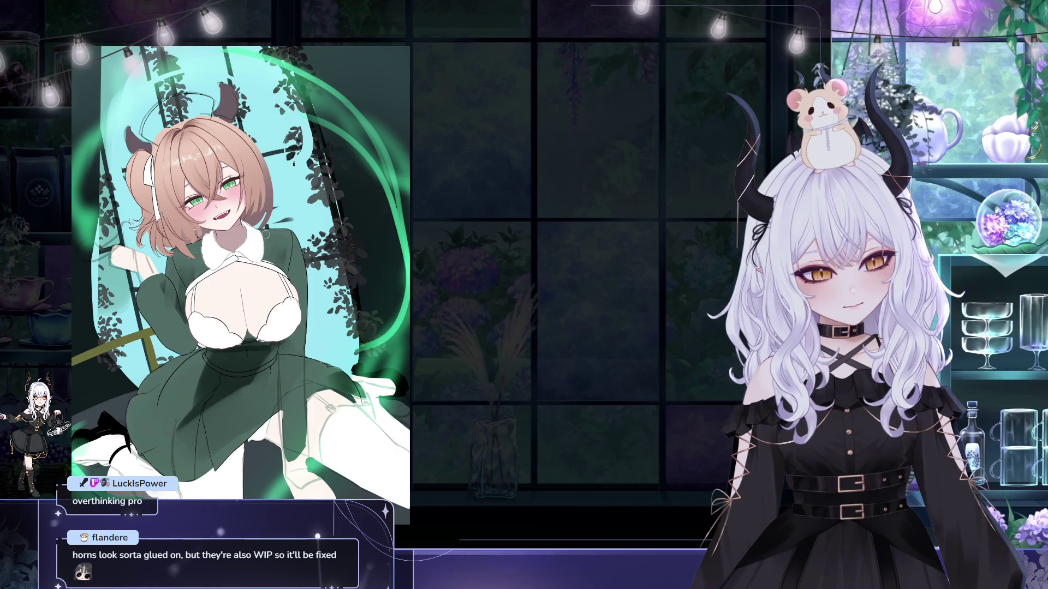
drag(295, 129, 344, 139)
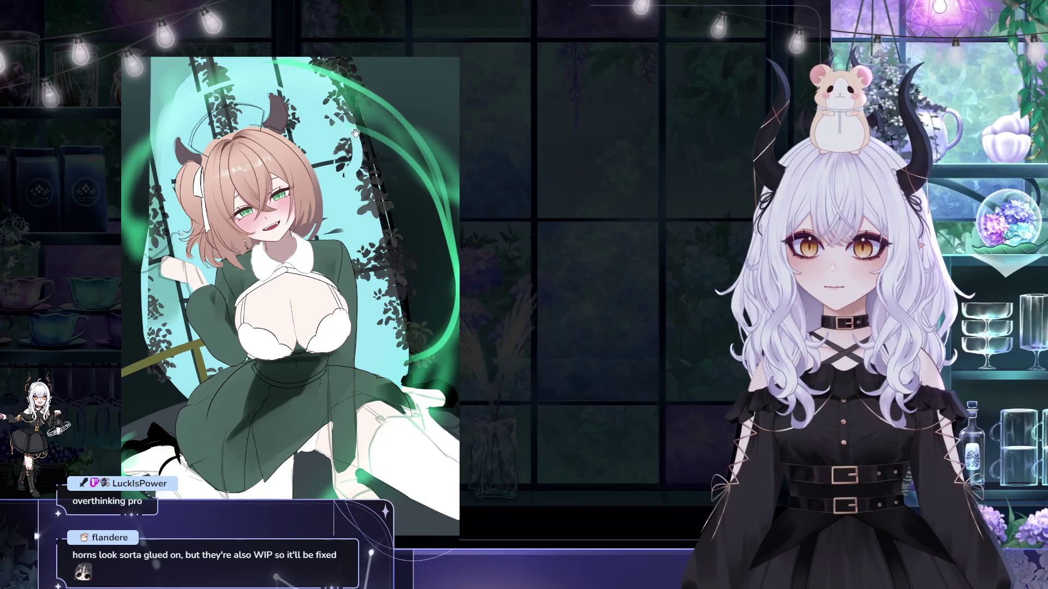
drag(310, 116, 351, 143)
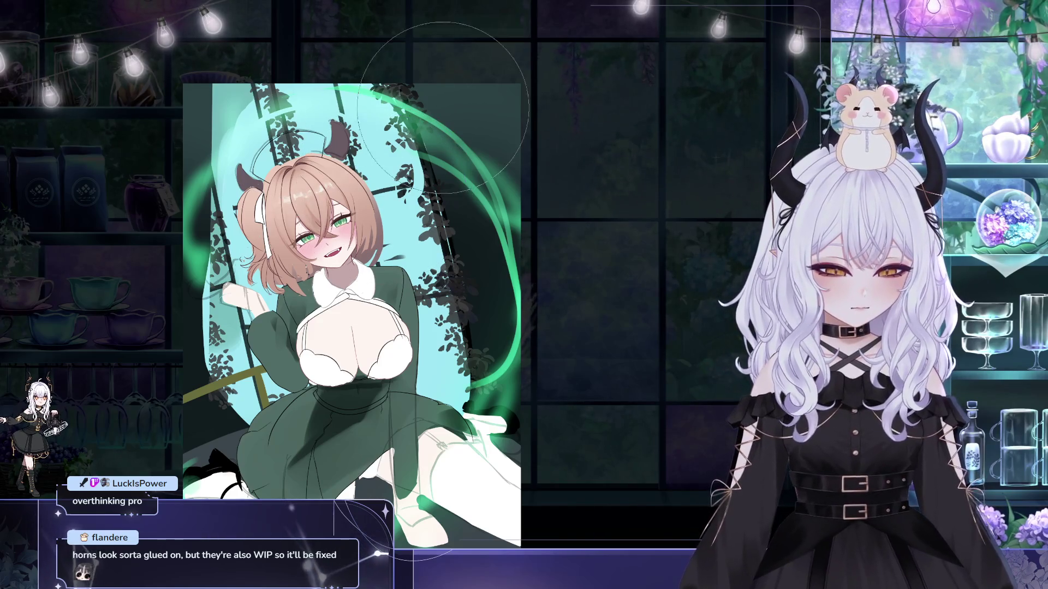
drag(480, 76, 507, 89)
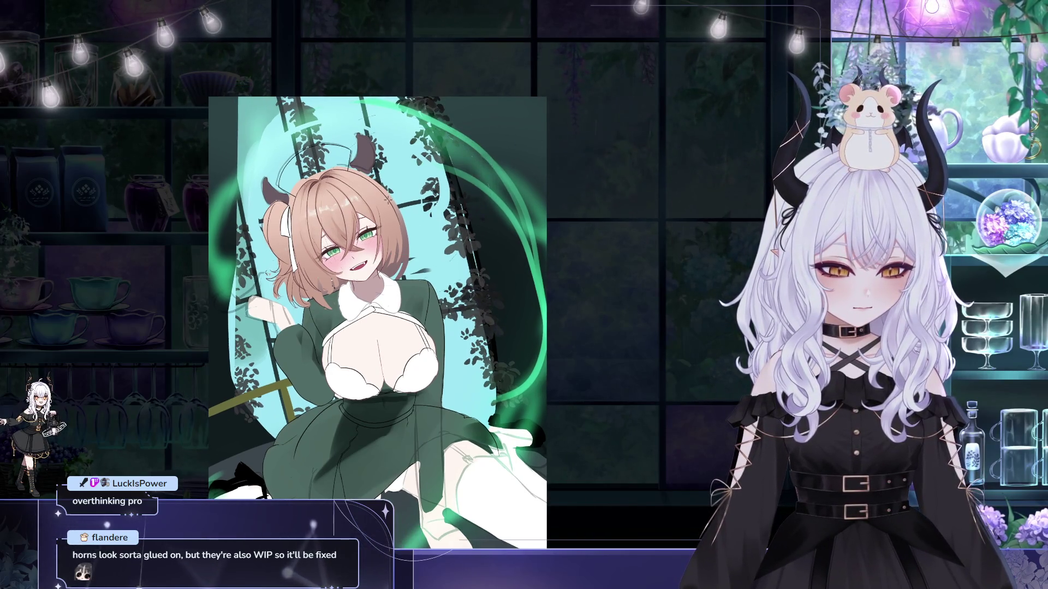
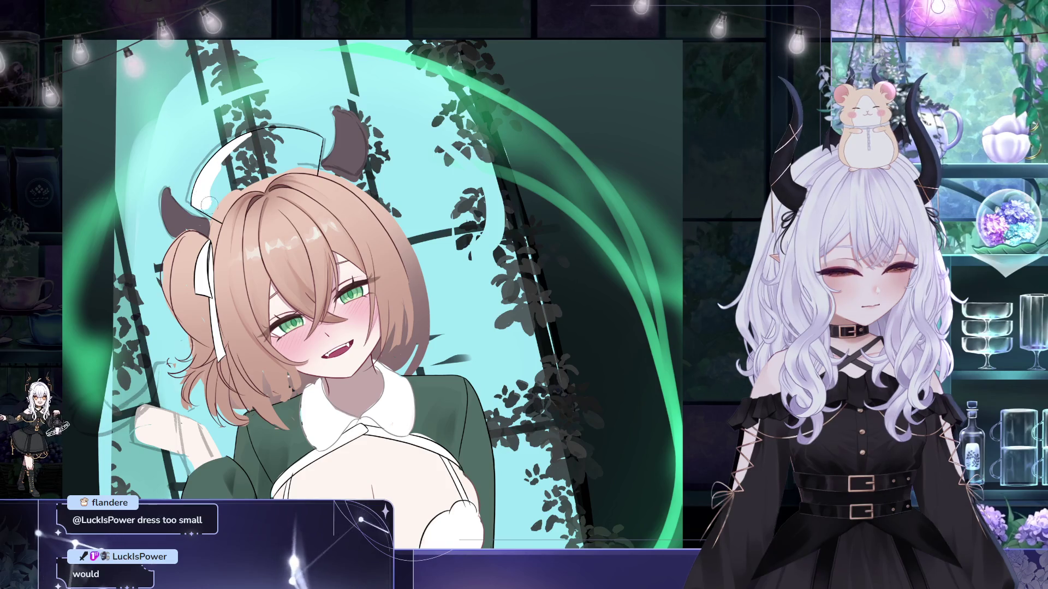
- Paint the outlined nurse cap solid white, then pan and flip the canvas view horizontally
drag(225, 188, 262, 164)
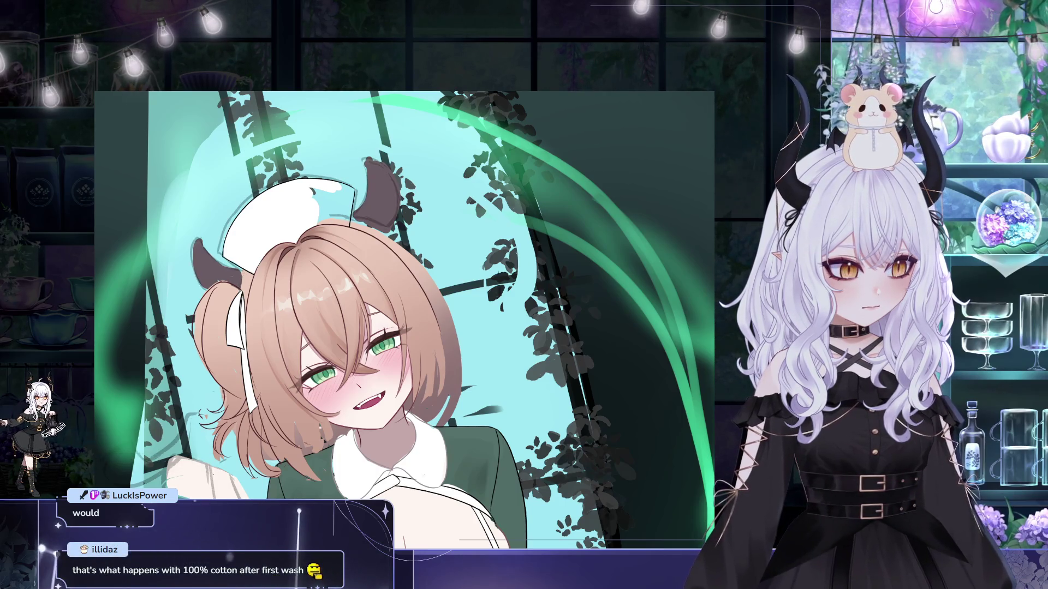
drag(357, 239, 369, 271)
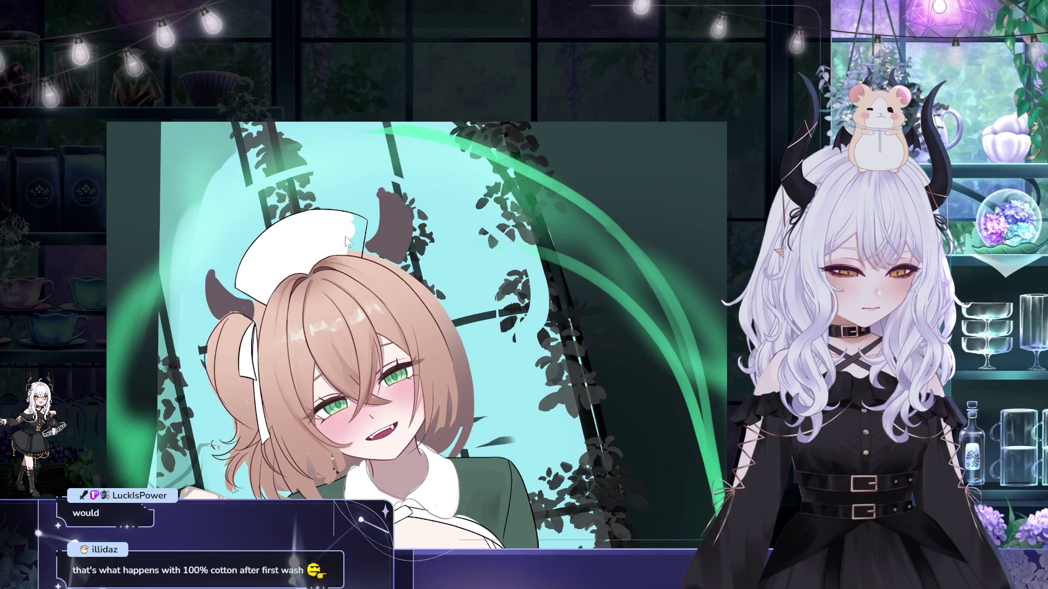
key(h)
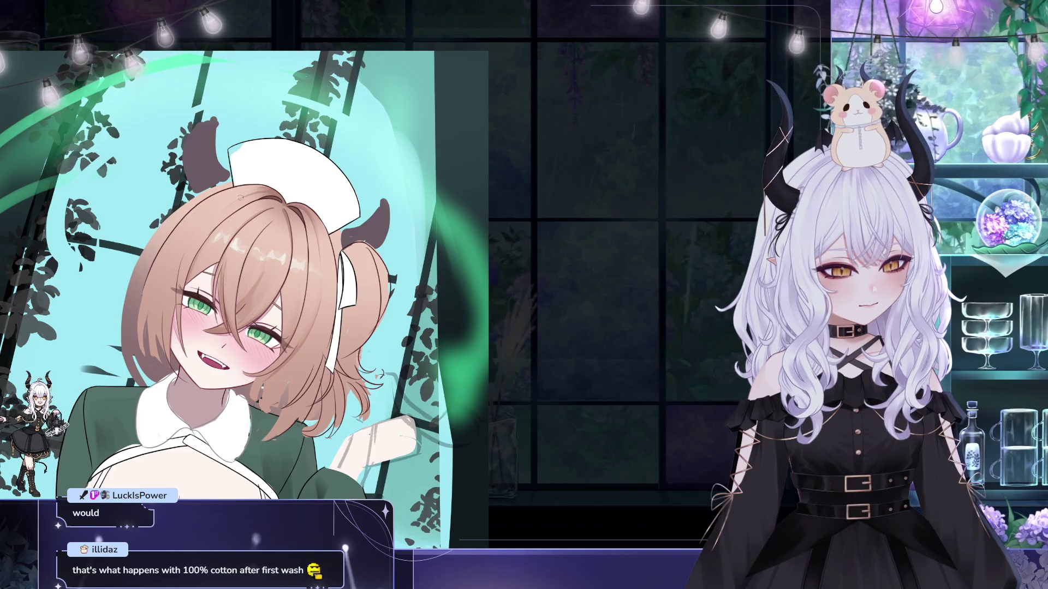
scroll(236, 176, up, 1)
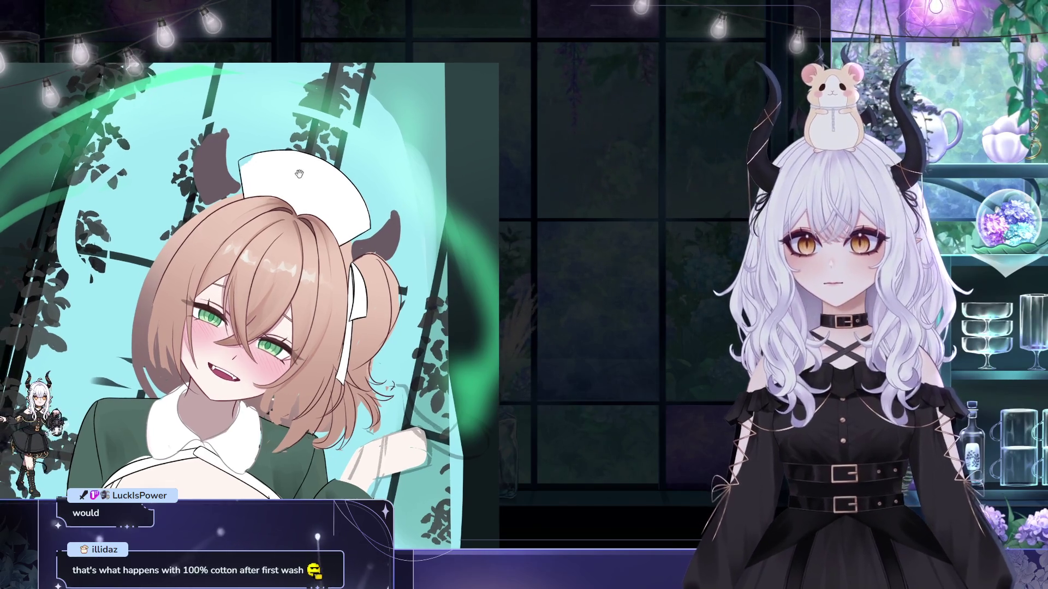
drag(236, 176, 363, 189)
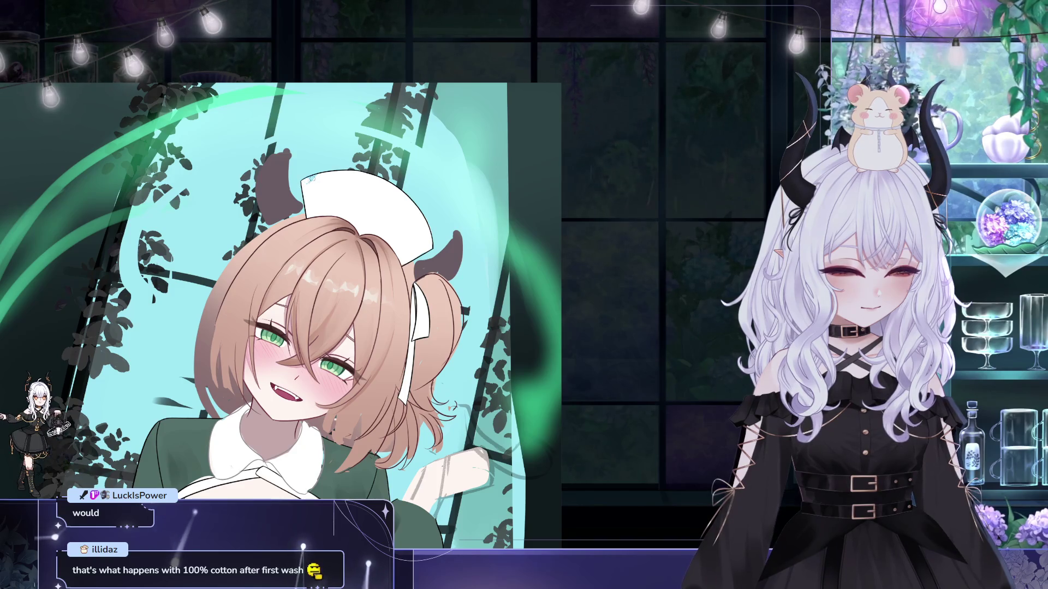
drag(431, 222, 408, 175)
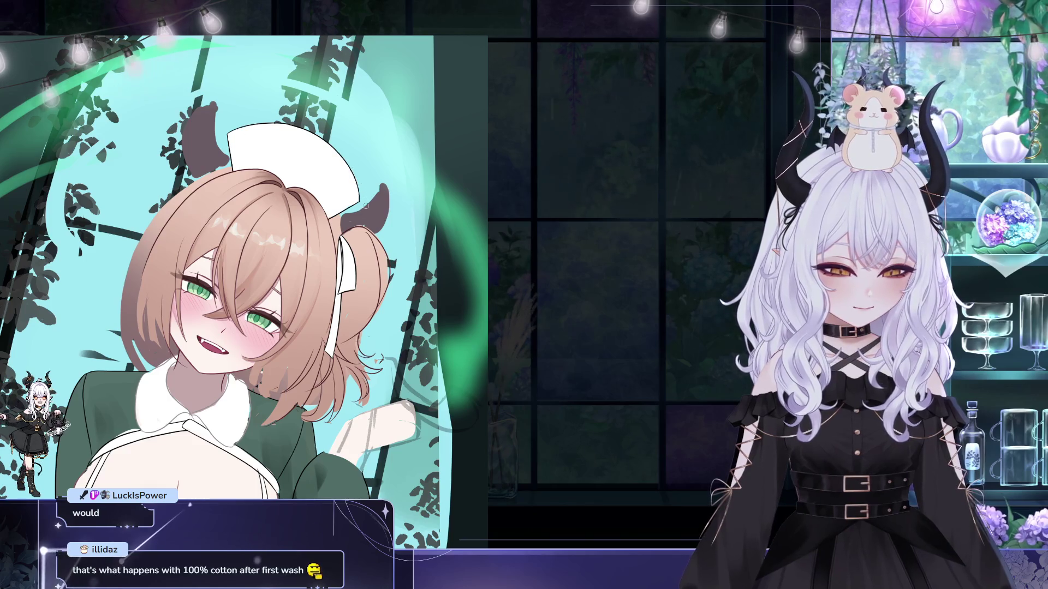
drag(406, 204, 401, 199)
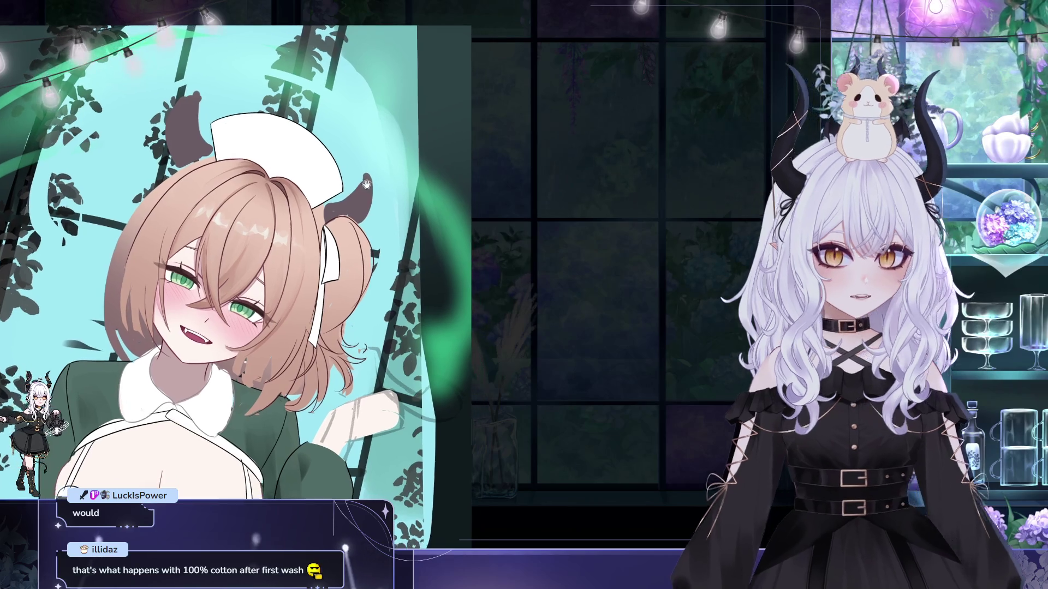
drag(327, 207, 304, 202)
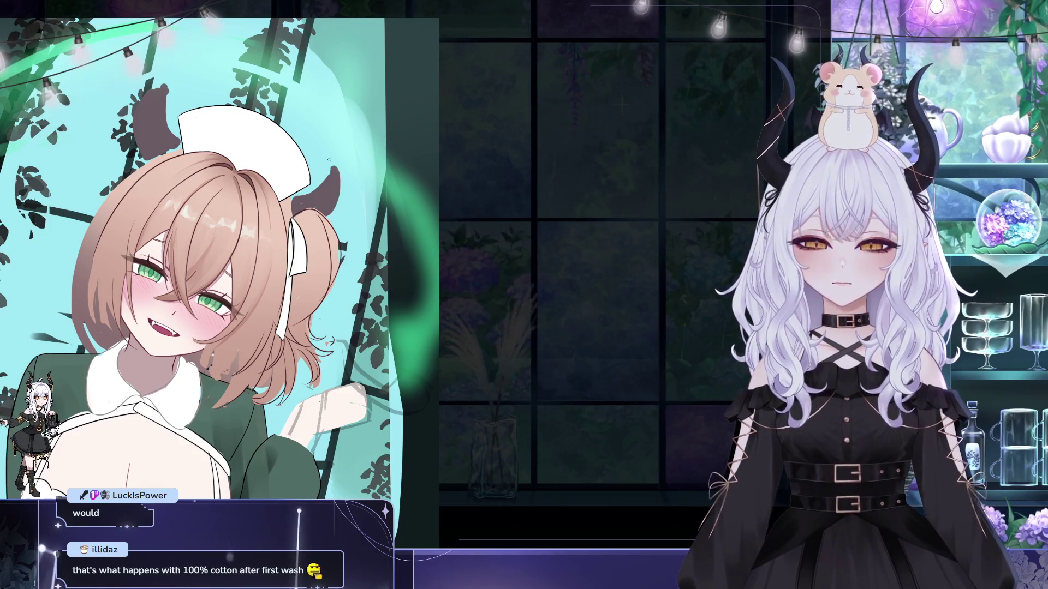
drag(329, 159, 391, 133)
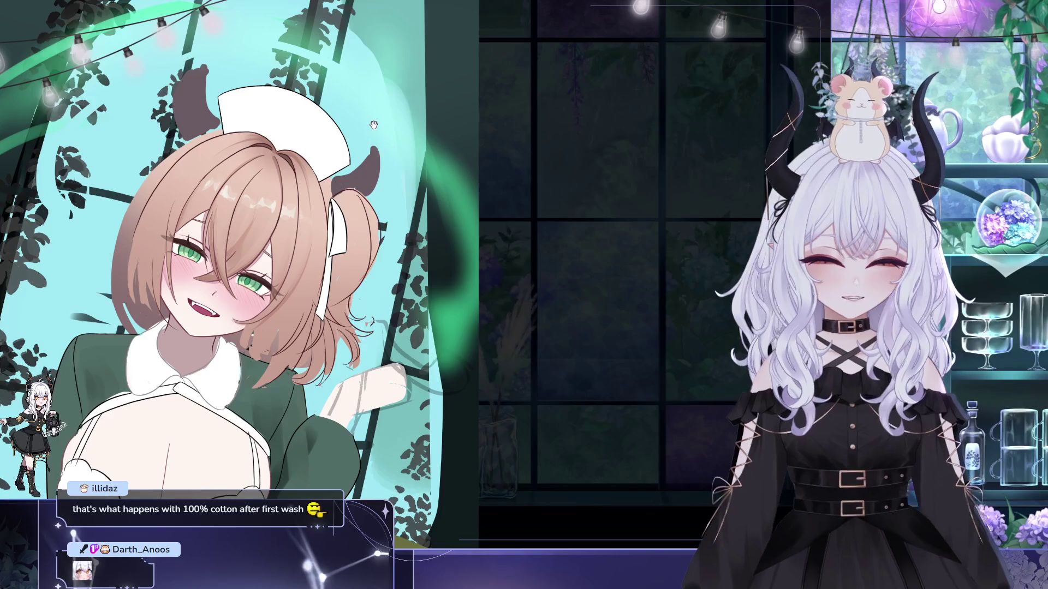
drag(391, 137, 377, 129)
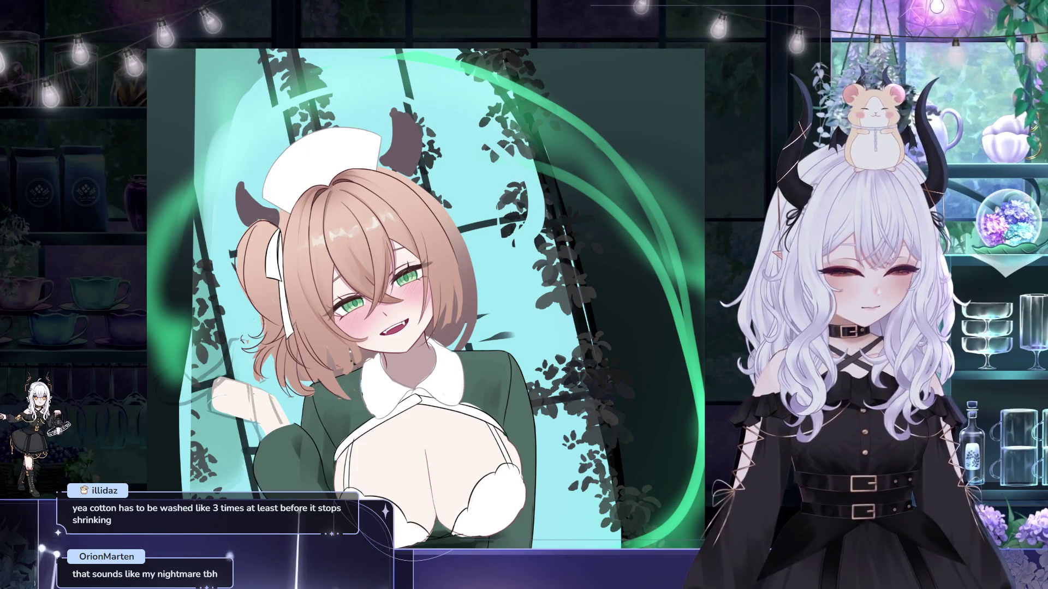
- Paint a small green stripe on the white nurse cap and start transforming it
drag(306, 141, 307, 148)
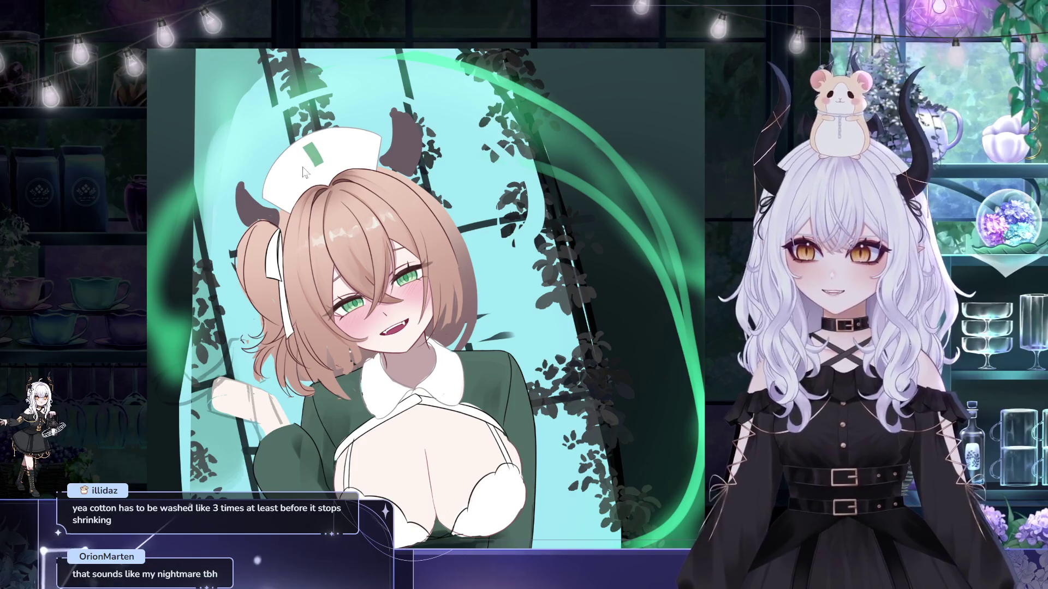
key(ctrl+t)
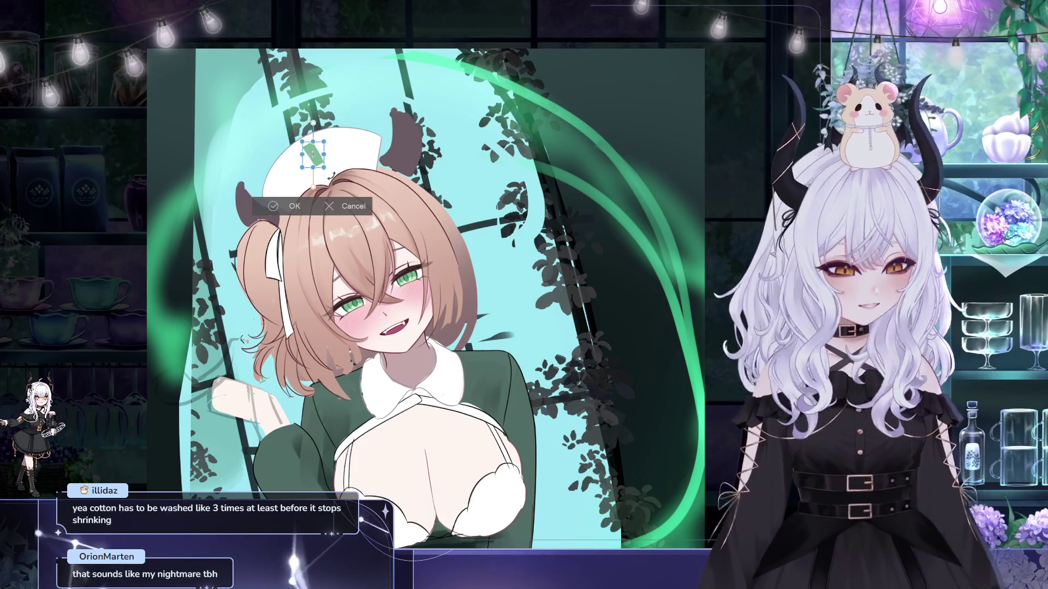
- Rotate the green stripe into a cross emblem on the cap front and commit it
drag(312, 185, 395, 155)
drag(392, 115, 349, 77)
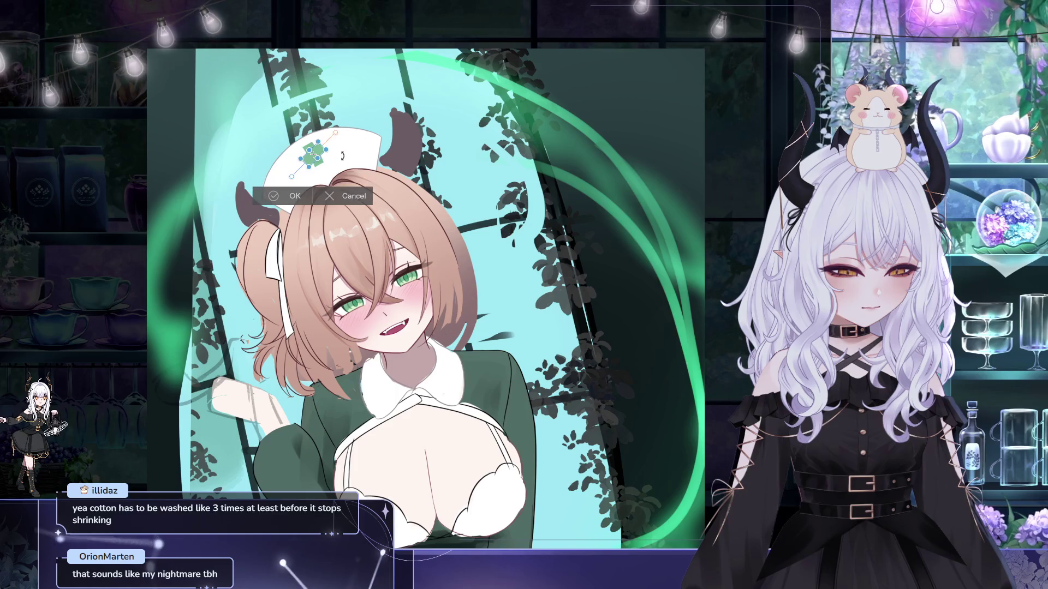
drag(348, 138, 359, 155)
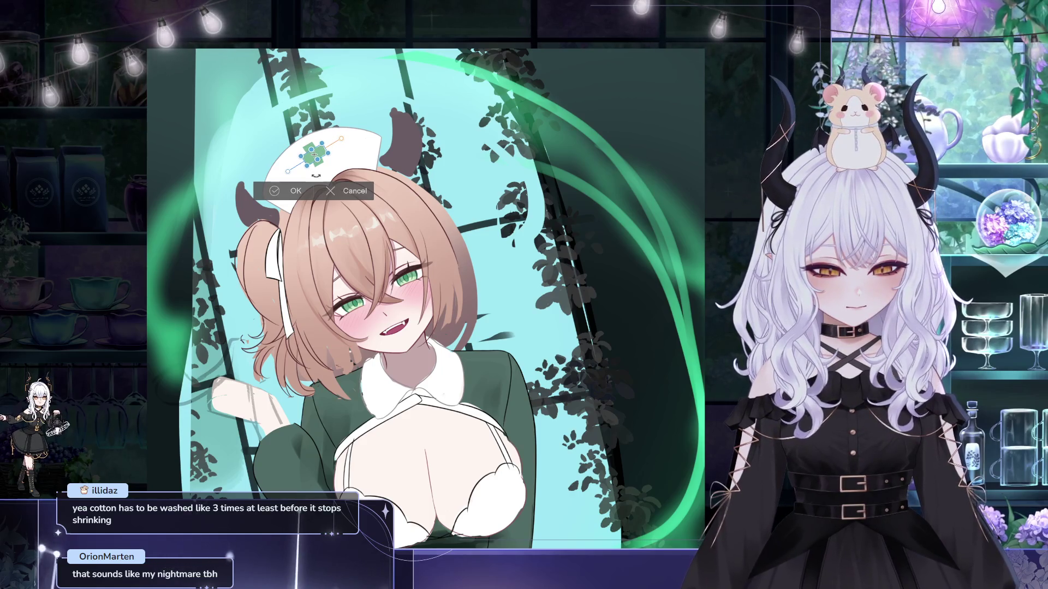
key(Return)
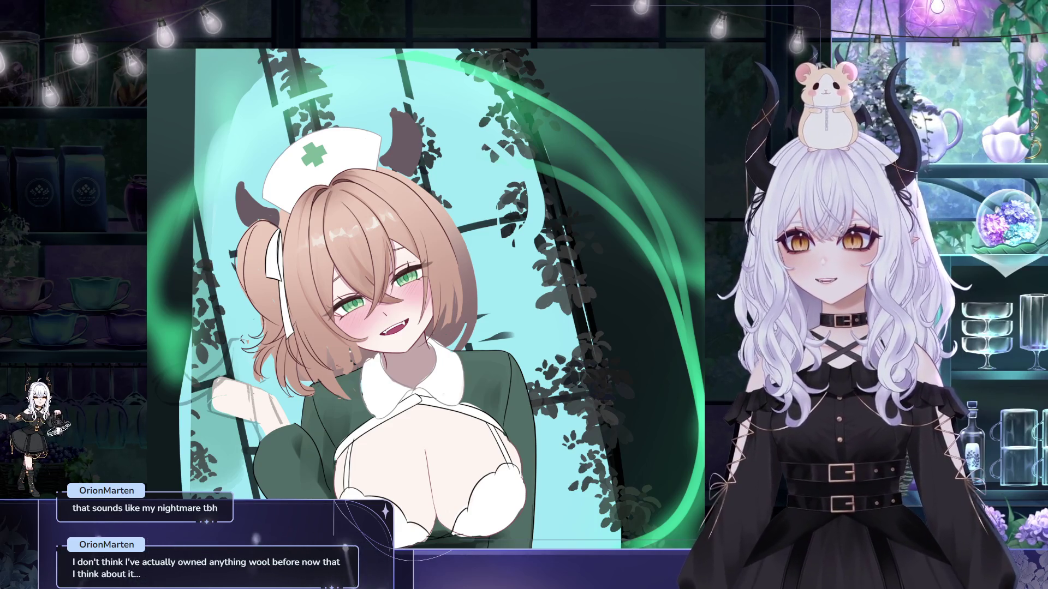
- Darken the cap's green cross with a sampled colour, then pan and zoom toward the nurse's face
ctrl+click(494, 385)
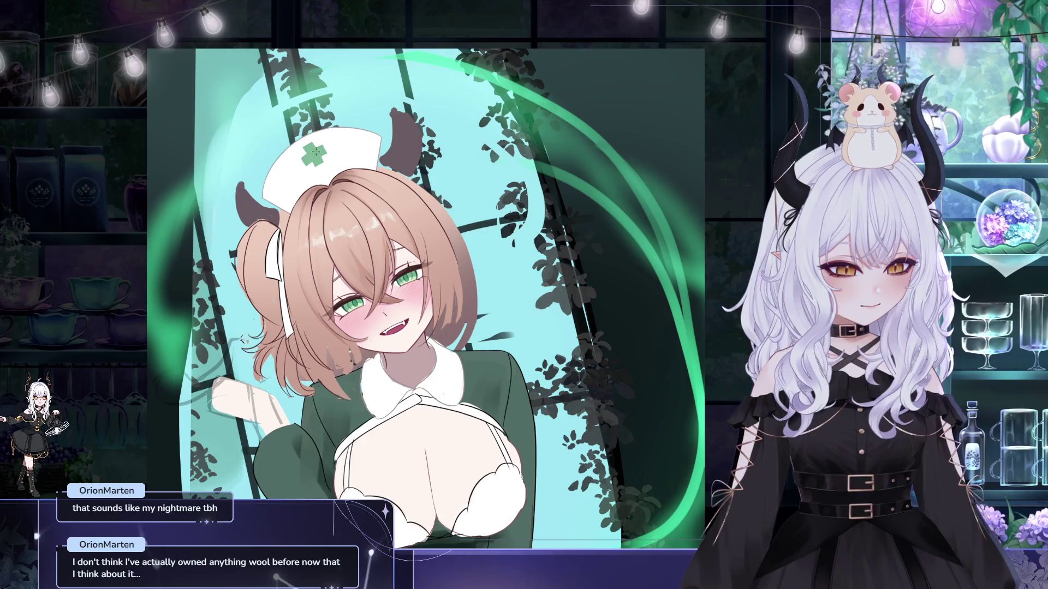
drag(303, 164, 326, 145)
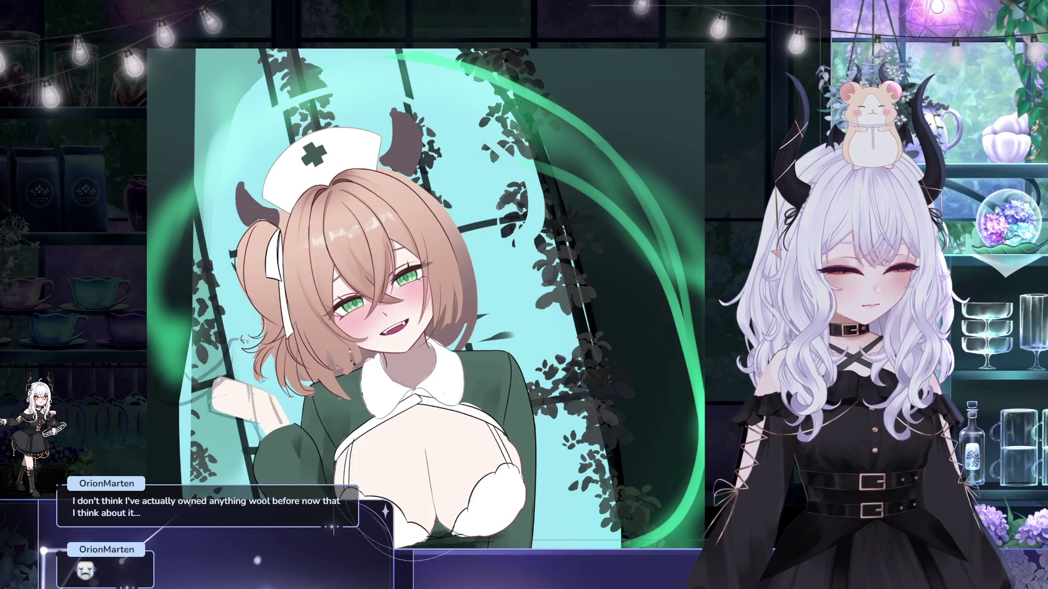
mouse_move(458, 238)
mouse_down()
mouse_move(472, 249)
mouse_move(441, 233)
mouse_up()
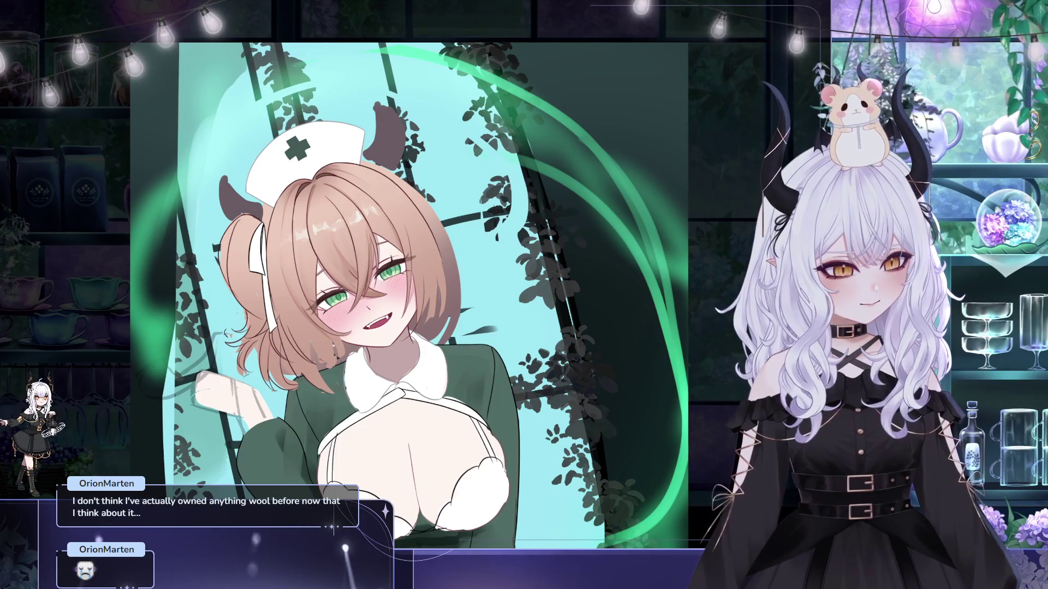
mouse_move(337, 138)
mouse_down()
mouse_move(353, 157)
mouse_move(321, 156)
mouse_up()
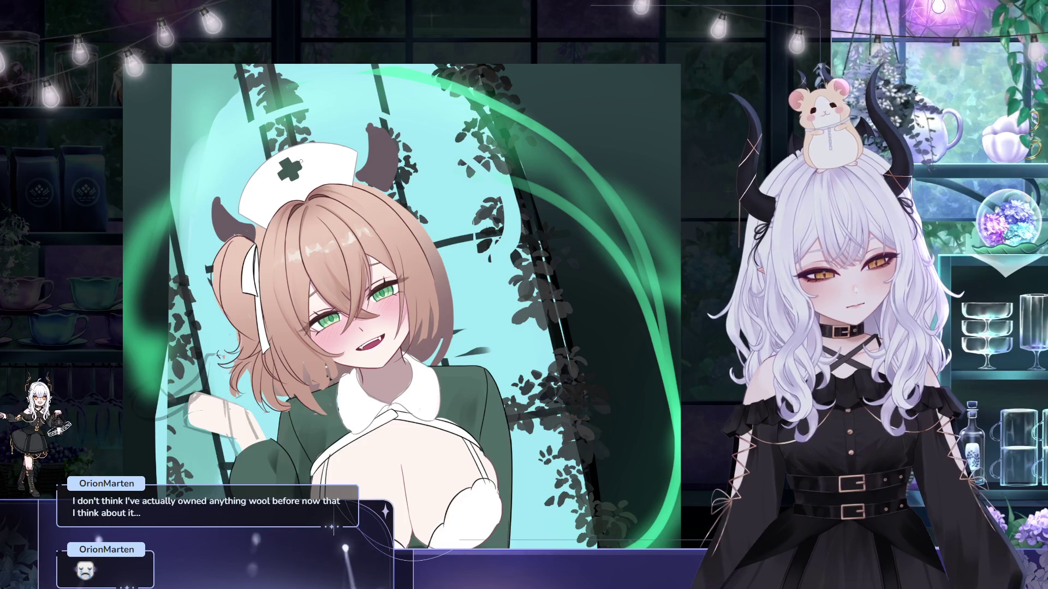
mouse_move(357, 168)
mouse_down()
mouse_move(373, 164)
mouse_move(381, 181)
mouse_up()
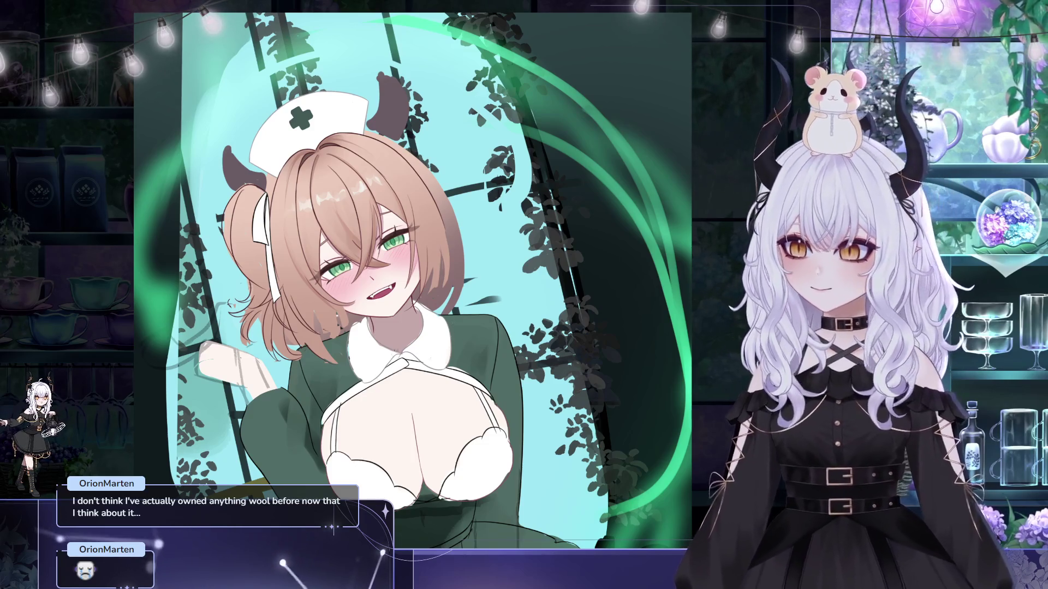
drag(415, 431, 365, 388)
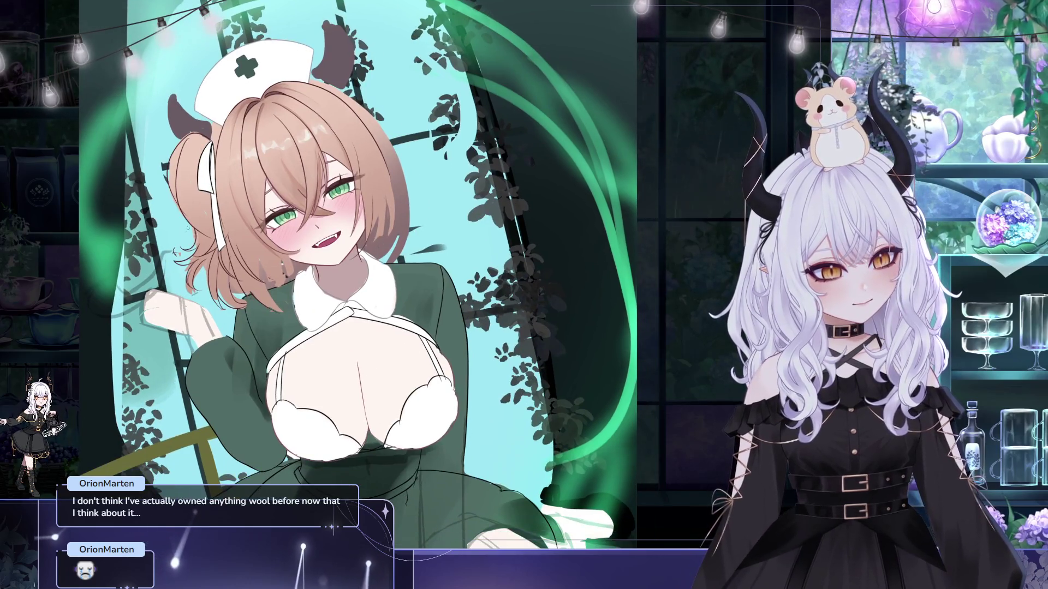
scroll(359, 233, up, 3)
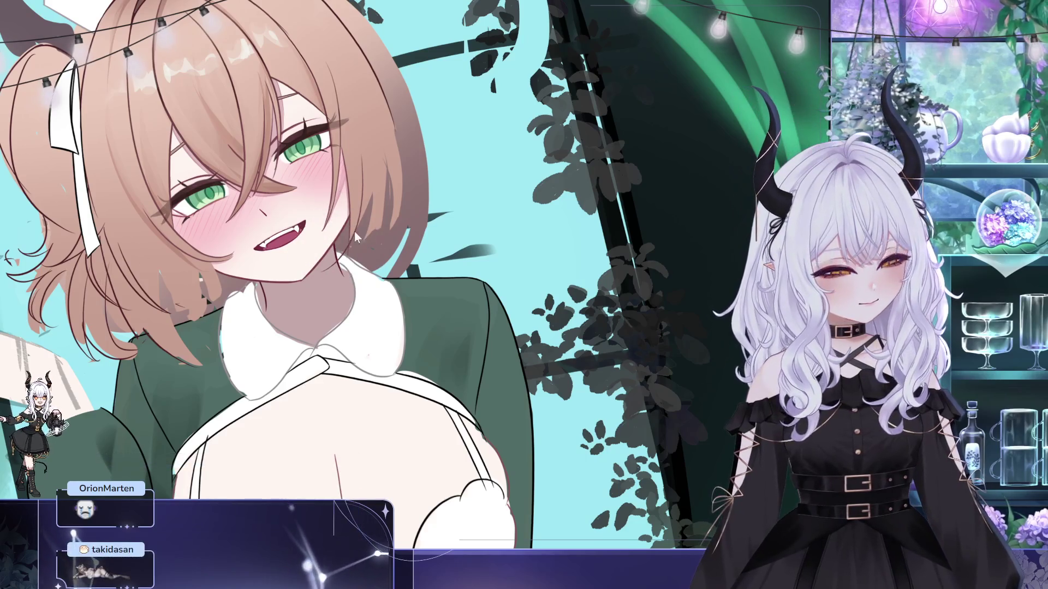
drag(332, 208, 253, 186)
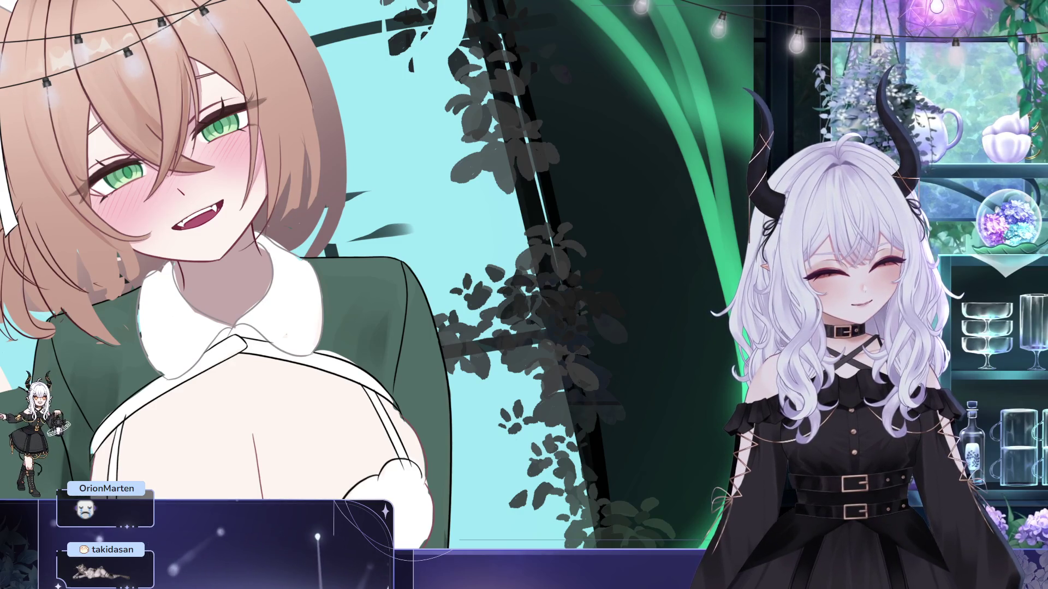
mouse_move(327, 224)
mouse_down()
mouse_move(488, 262)
mouse_move(467, 246)
mouse_up()
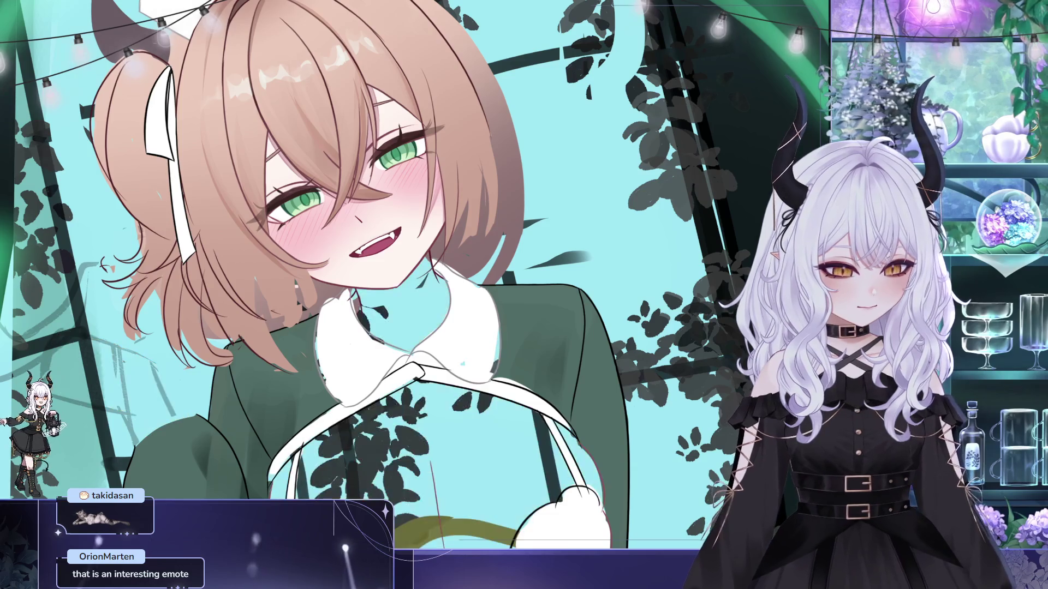
drag(363, 293, 363, 210)
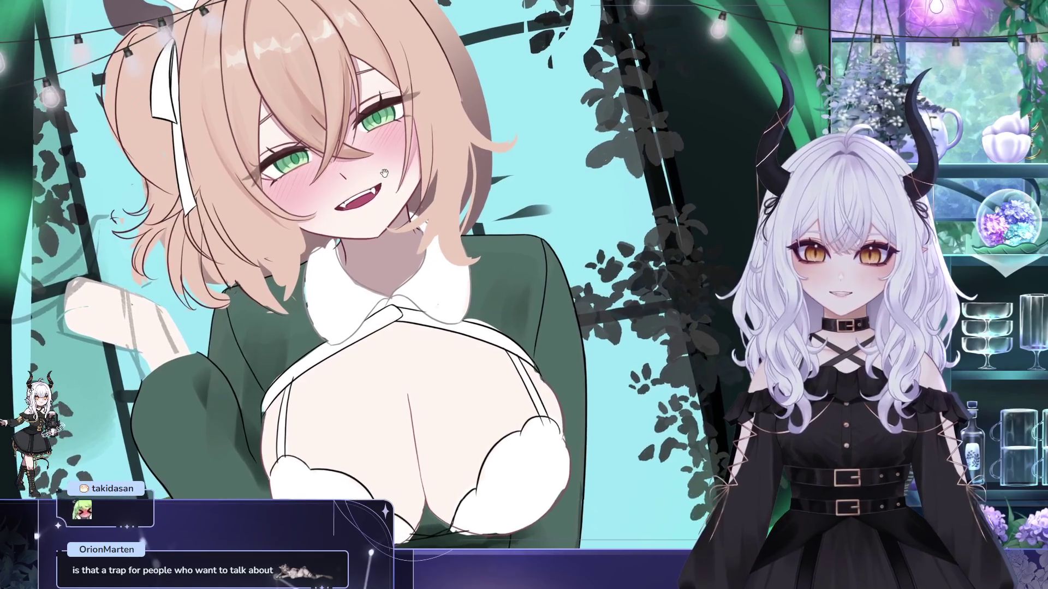
drag(384, 173, 360, 142)
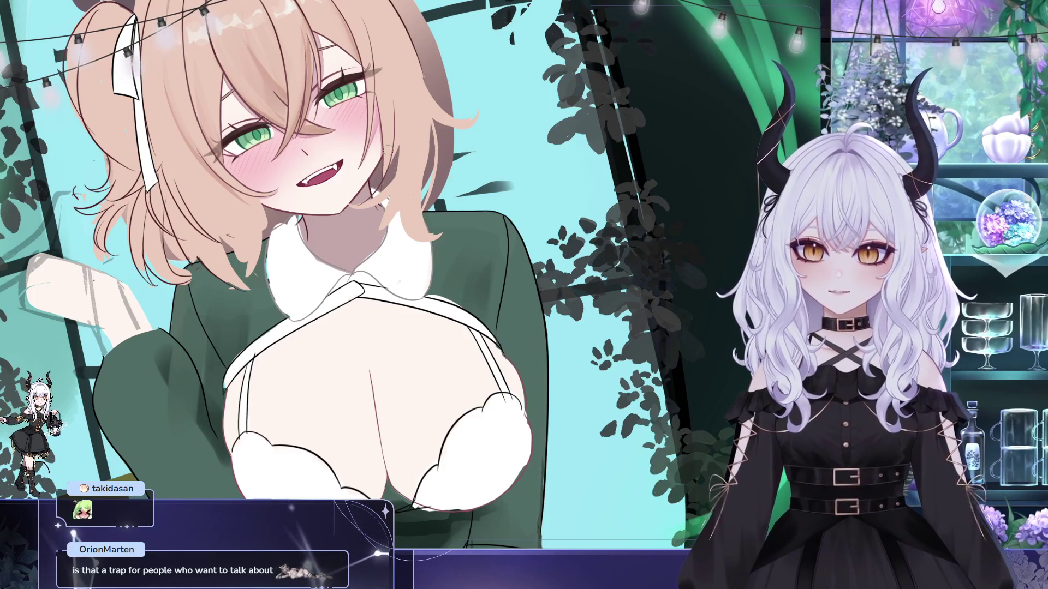
key(m)
drag(531, 124, 477, 195)
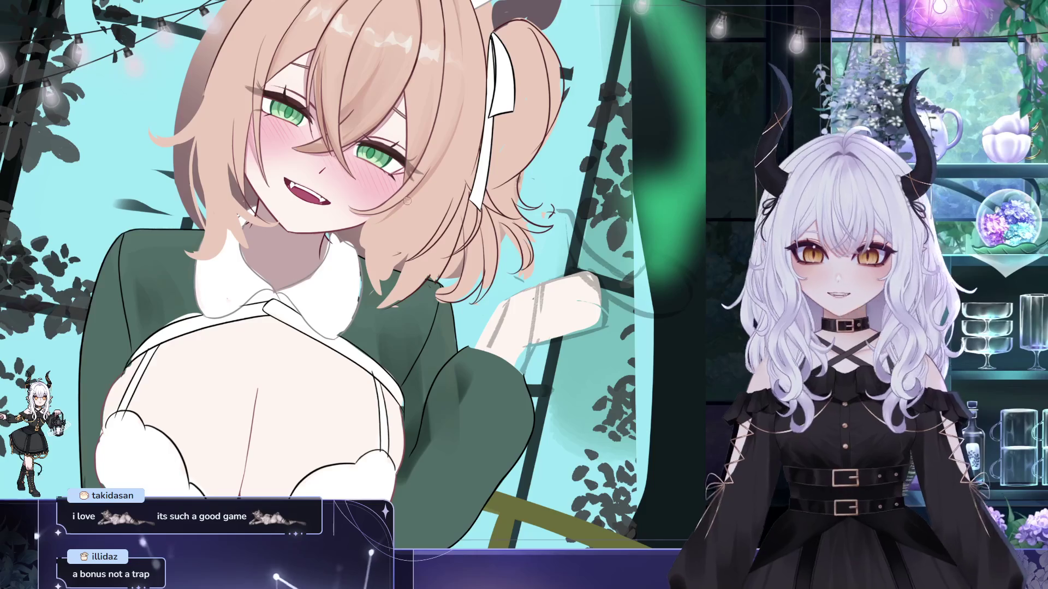
drag(442, 194, 438, 168)
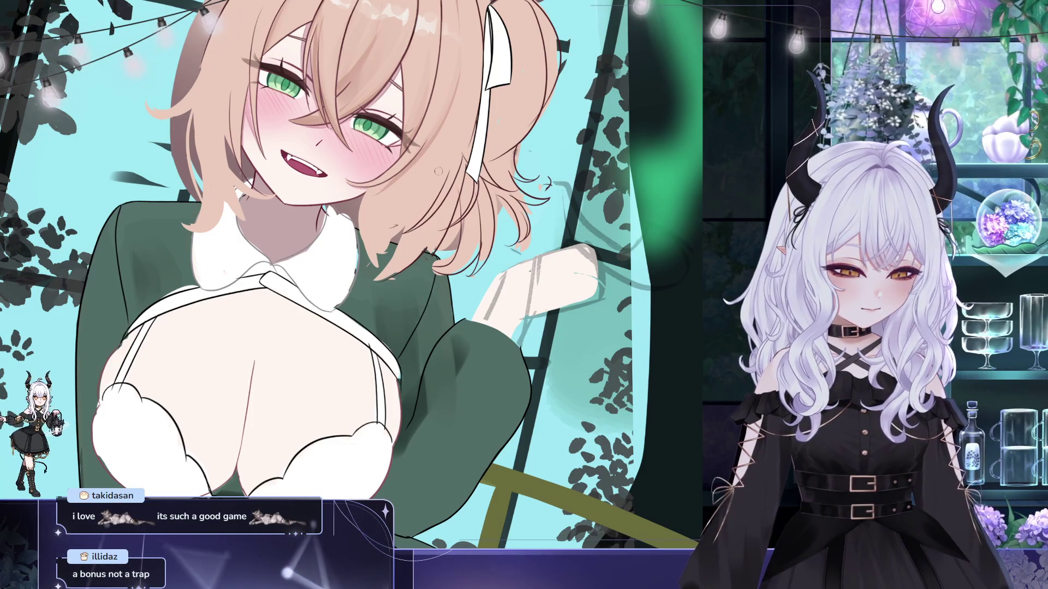
key(m)
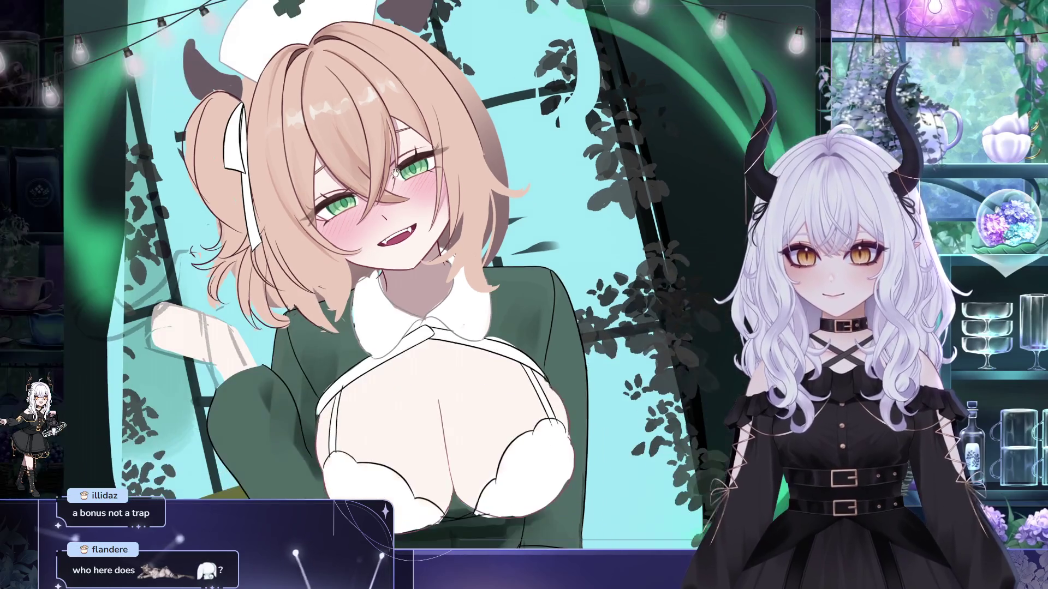
mouse_move(393, 182)
mouse_down()
mouse_move(316, 182)
mouse_move(186, 143)
mouse_up()
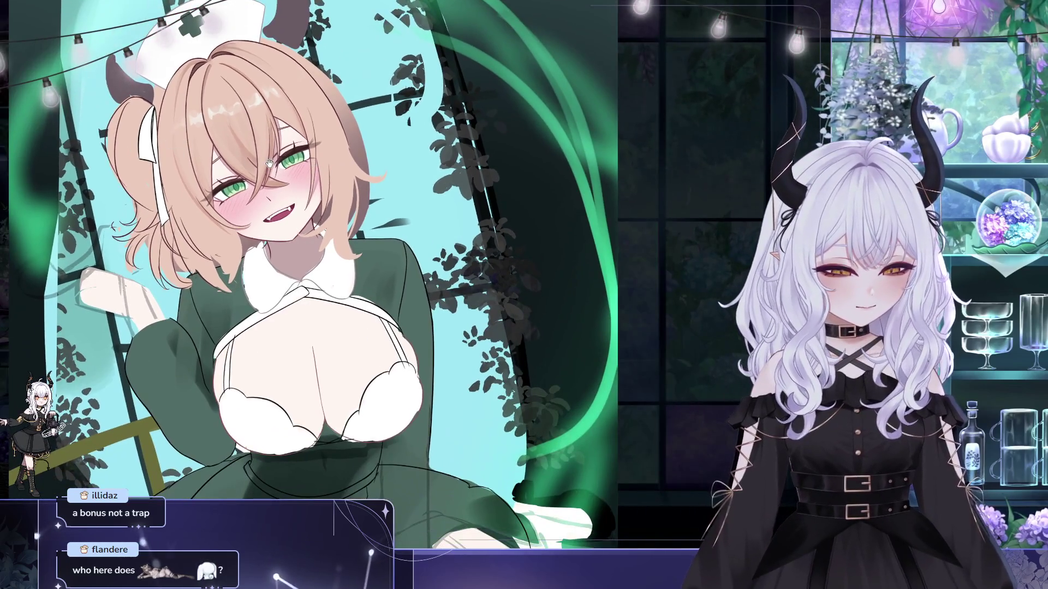
- Scroll-zoom the view and pan the enlarged nurse toward the right
scroll(269, 162, up, 2)
scroll(402, 222, up, 2)
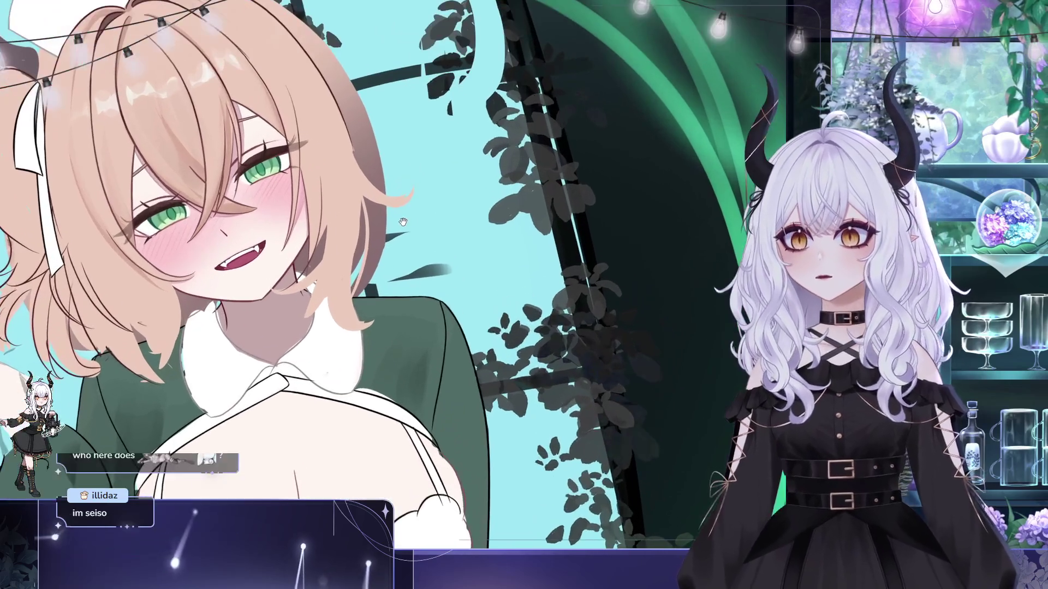
drag(402, 223, 465, 203)
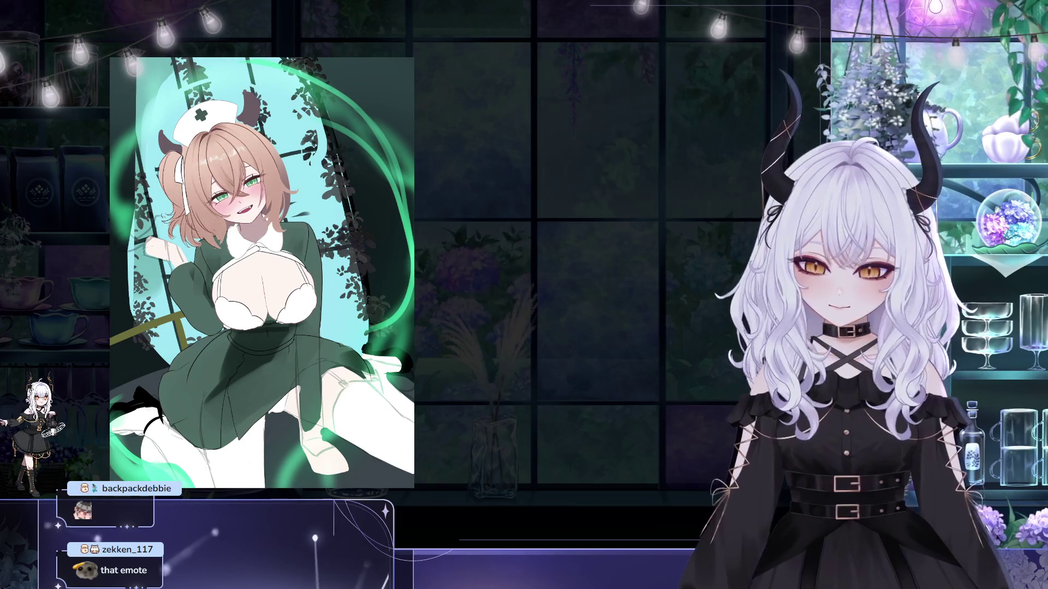
- Nudge the illustration right and down, then zoom in on the nurse's upper body
drag(585, 390, 608, 417)
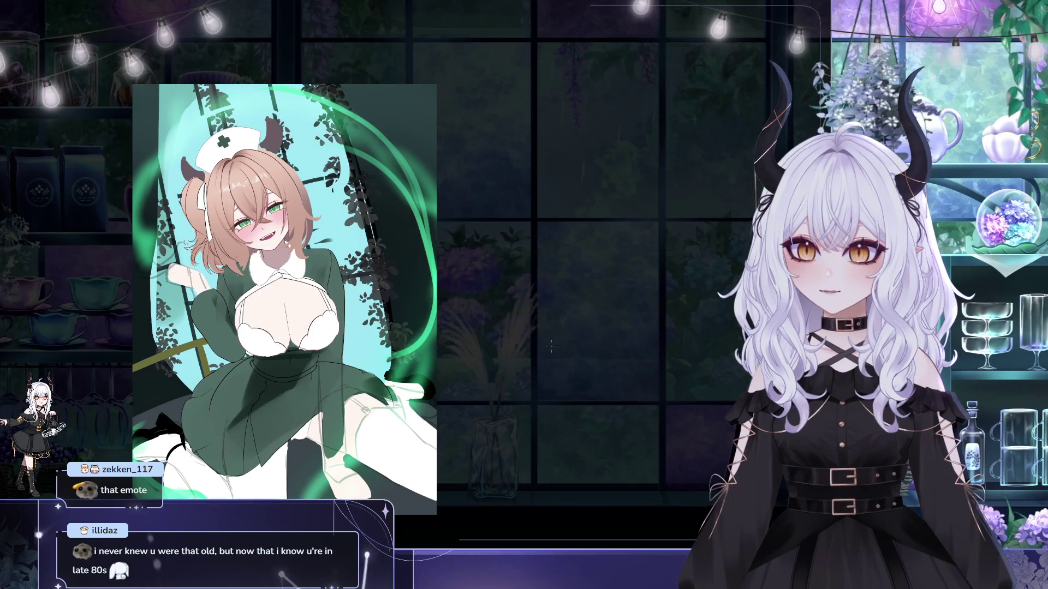
scroll(382, 288, up, 2)
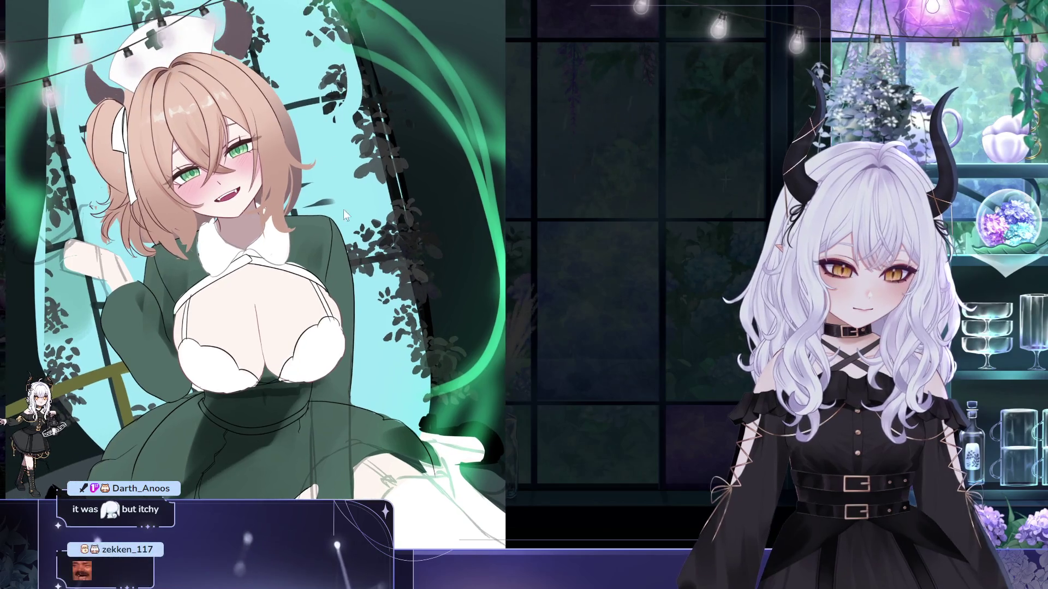
- Reframe on the nurse's upper body and reset the canvas rotation to upright
drag(345, 216, 330, 231)
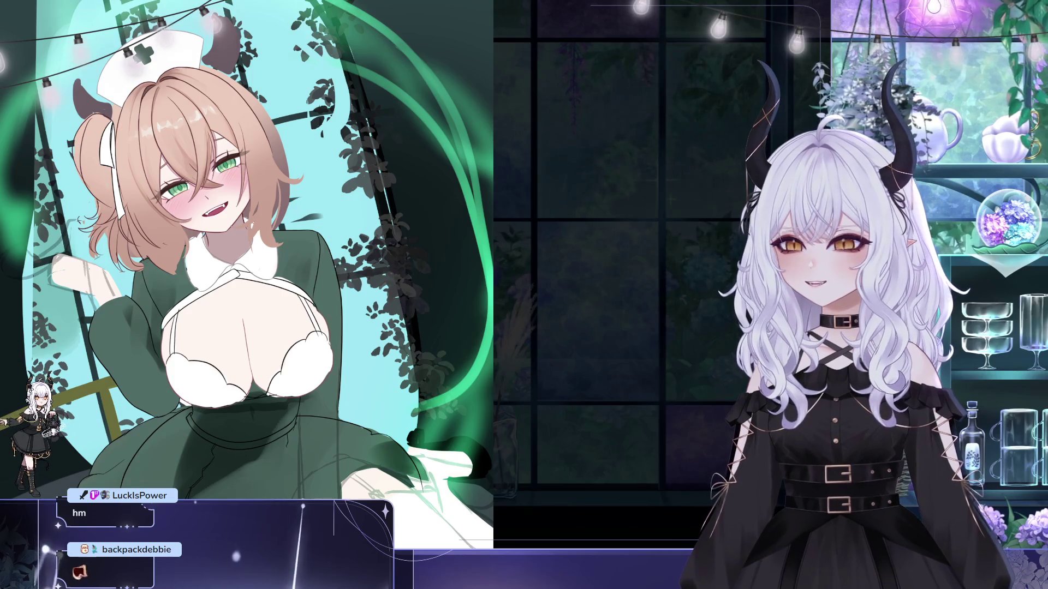
key(ctrl+0)
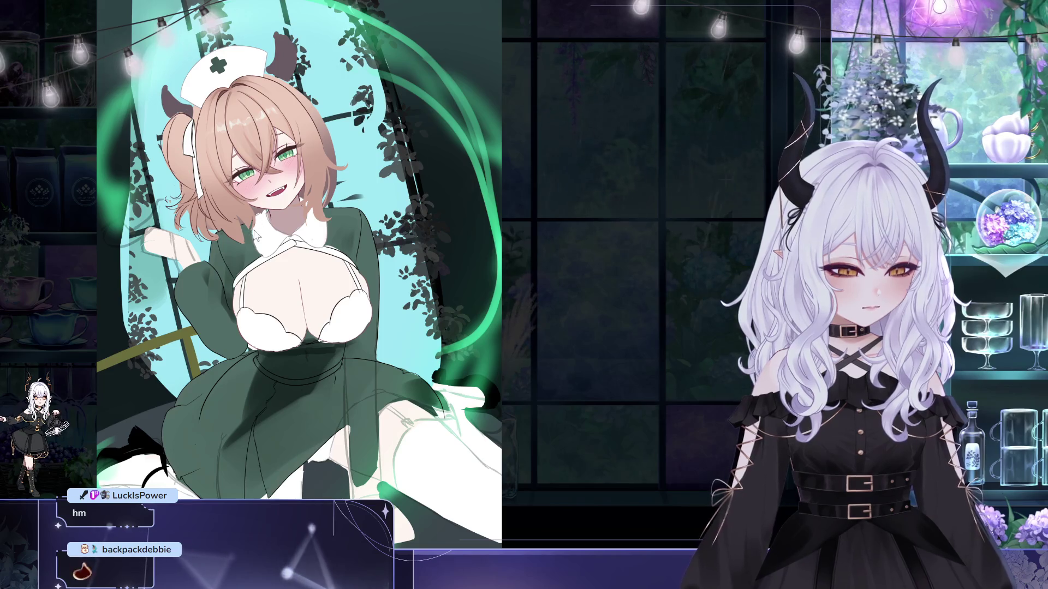
mouse_move(271, 179)
mouse_down()
mouse_move(319, 183)
mouse_move(286, 172)
mouse_up()
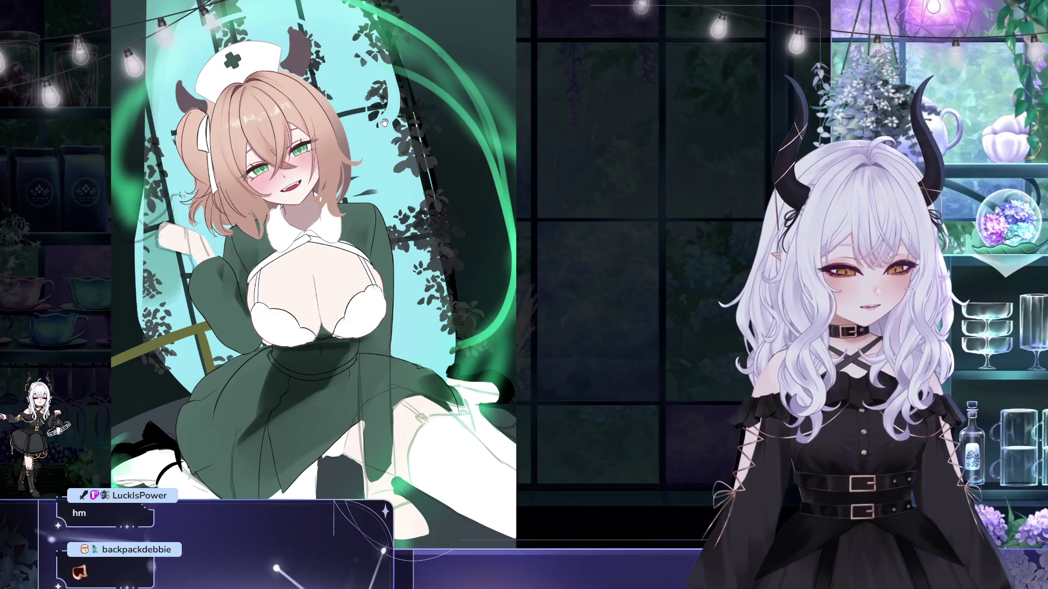
drag(260, 279, 218, 271)
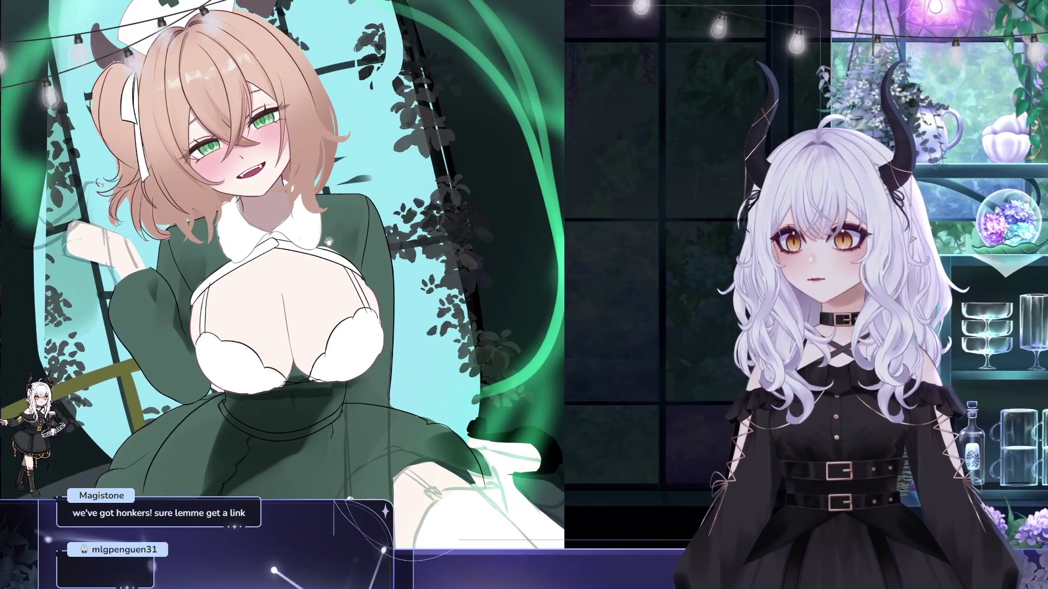
- Zoom in on the girl's face and fluffy white collar, then ease back out slightly
scroll(299, 279, up, 3)
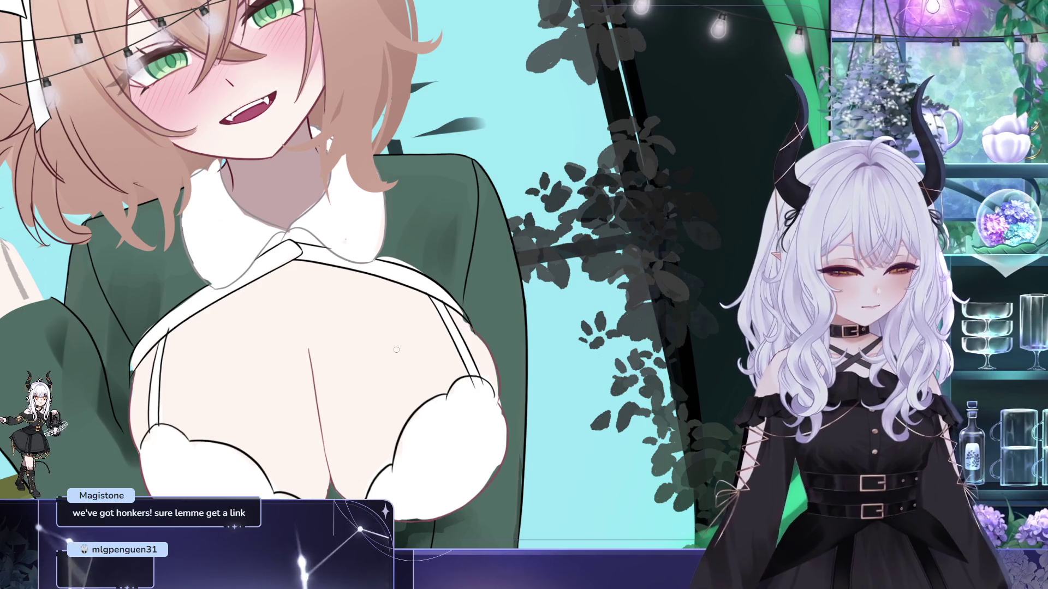
scroll(213, 266, down, 3)
scroll(361, 203, down, 3)
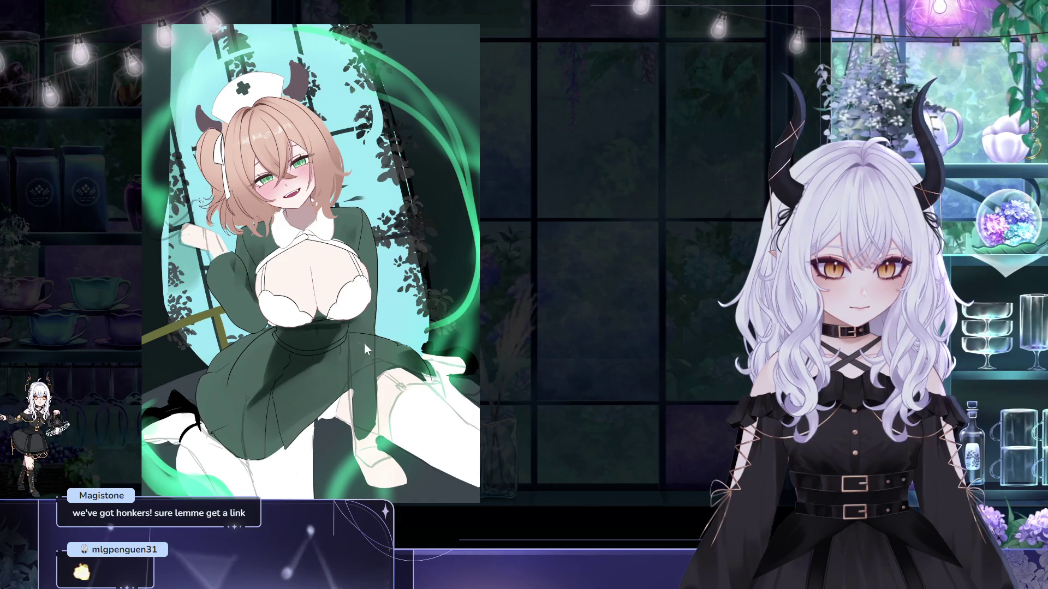
- Zoom out, mirror the canvas view horizontally, then zoom back in on the nurse
scroll(423, 363, down, 1)
scroll(452, 399, down, 1)
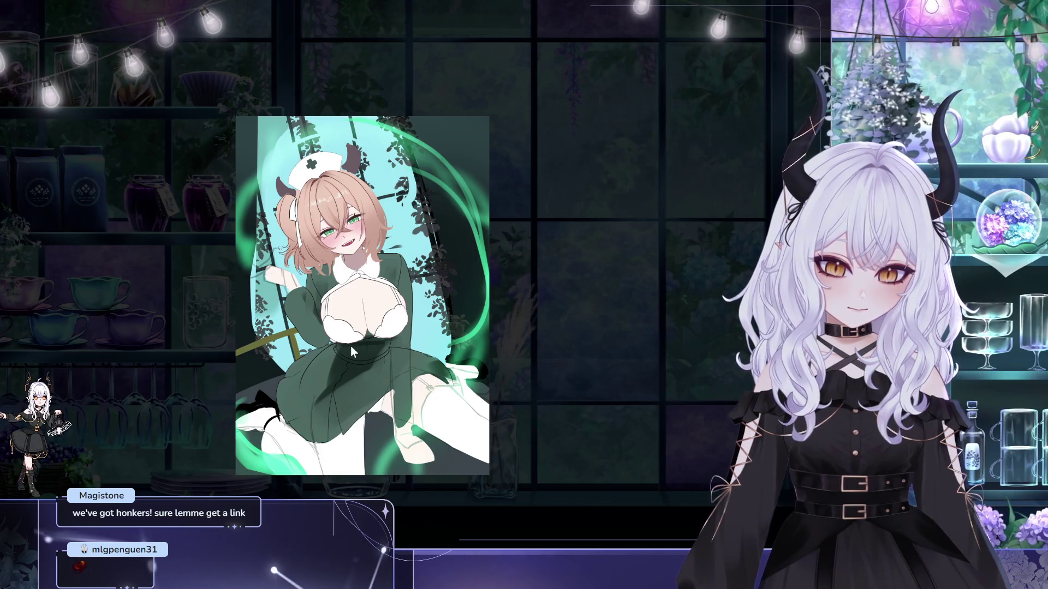
scroll(399, 286, up, 1)
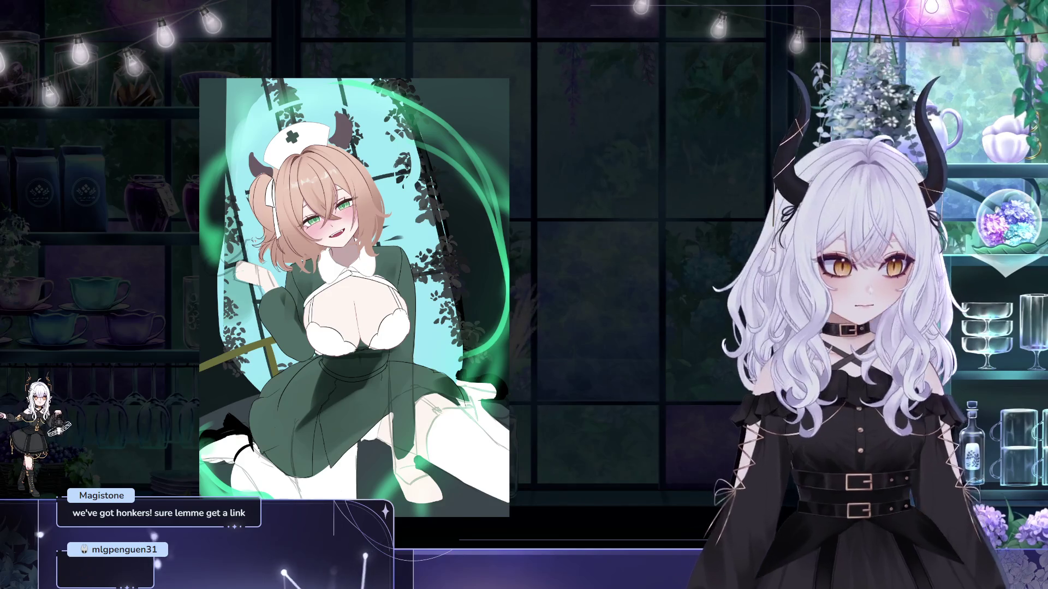
key(m)
scroll(514, 162, up, 1)
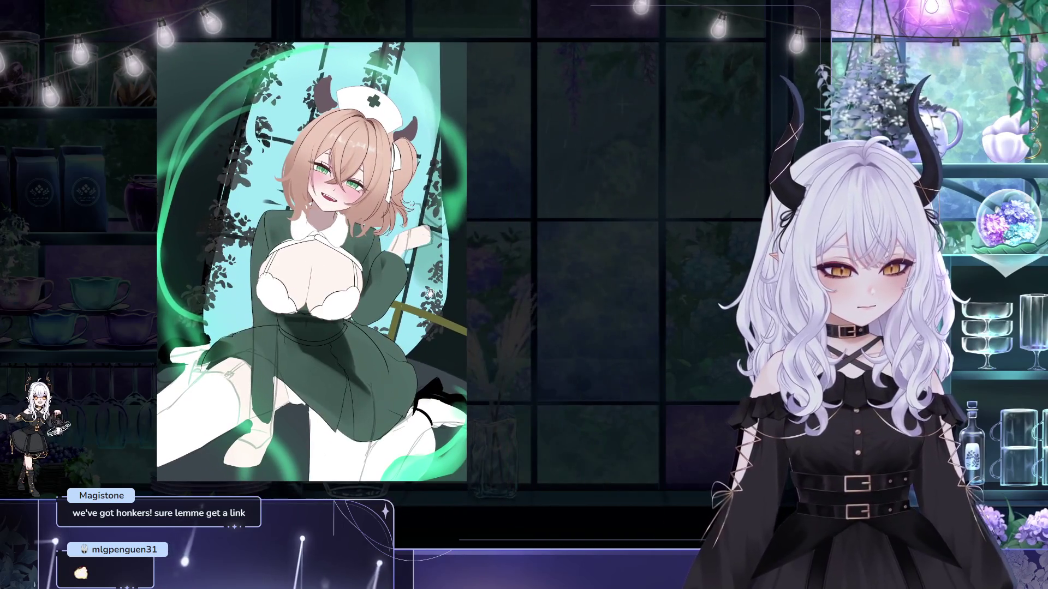
scroll(514, 162, up, 1)
scroll(514, 162, up, 2)
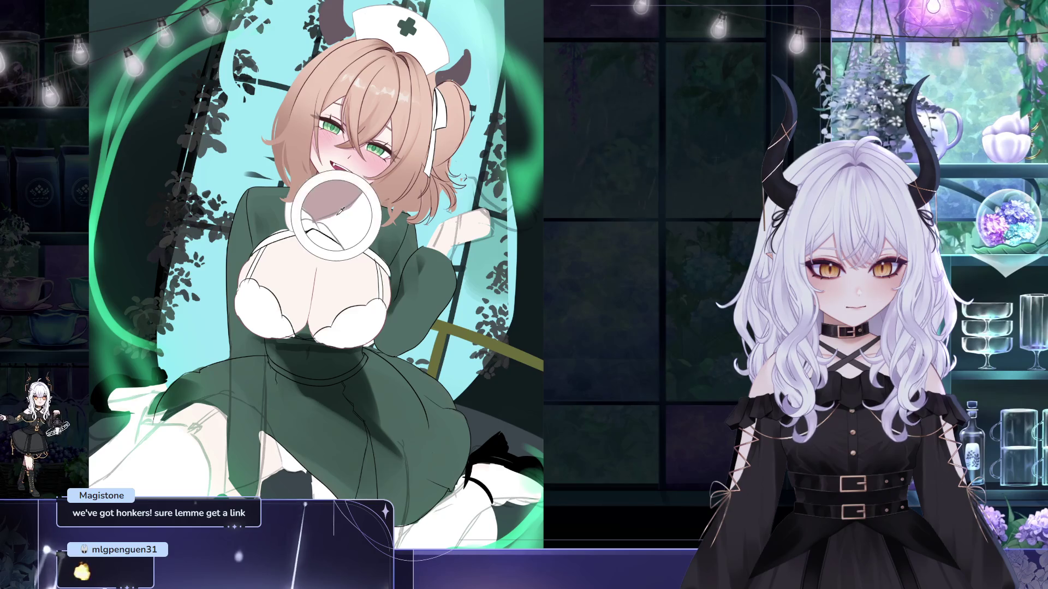
- Sample the collar's colour and draw a thin faint stroke running down from the collar
drag(338, 209, 340, 230)
scroll(372, 280, up, 4)
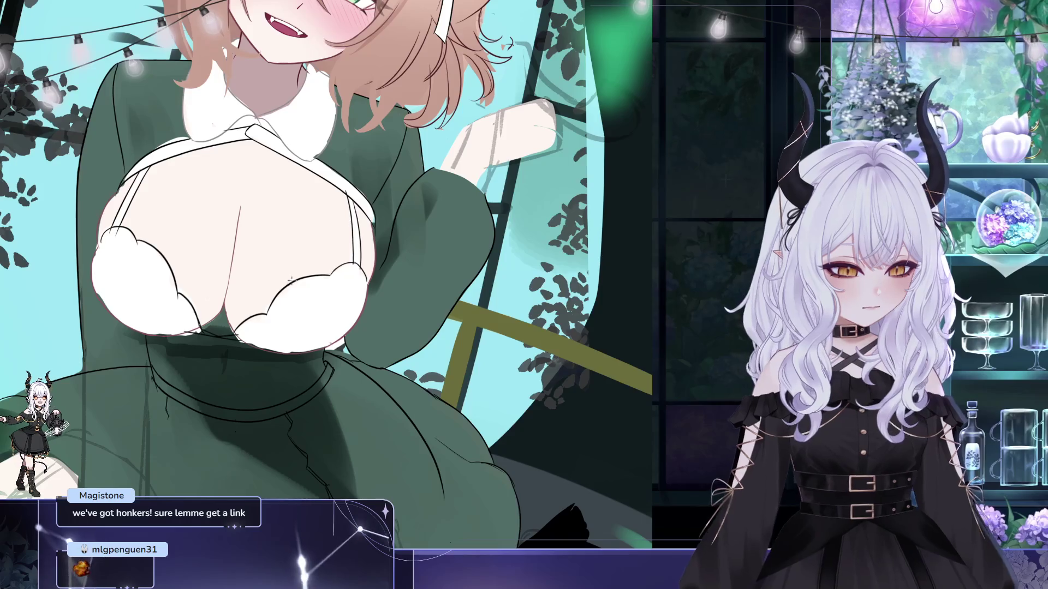
mouse_move(323, 139)
mouse_down()
mouse_move(349, 252)
mouse_move(347, 225)
mouse_up()
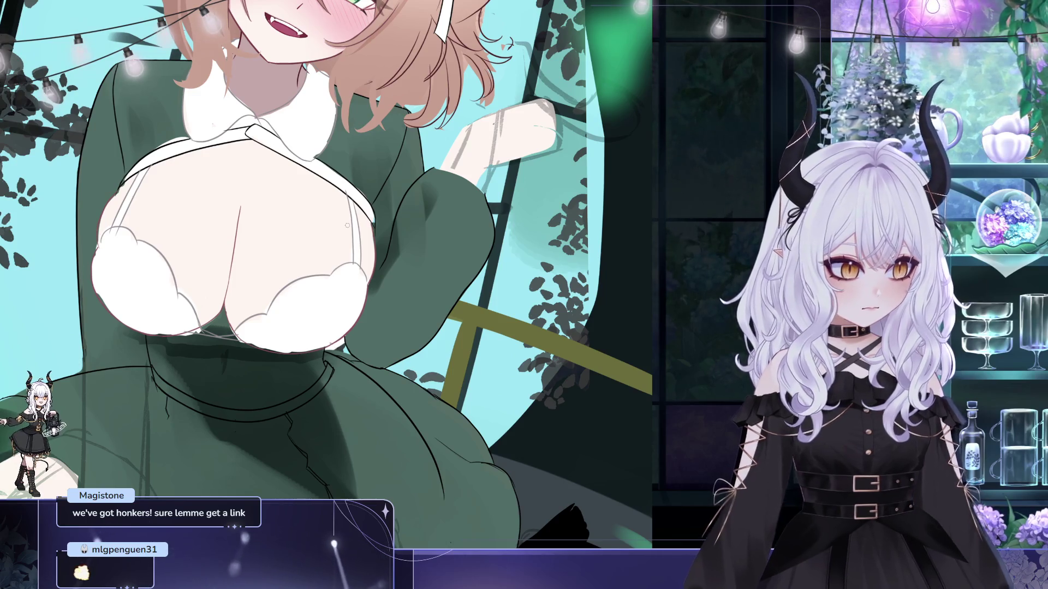
drag(347, 226, 724, 365)
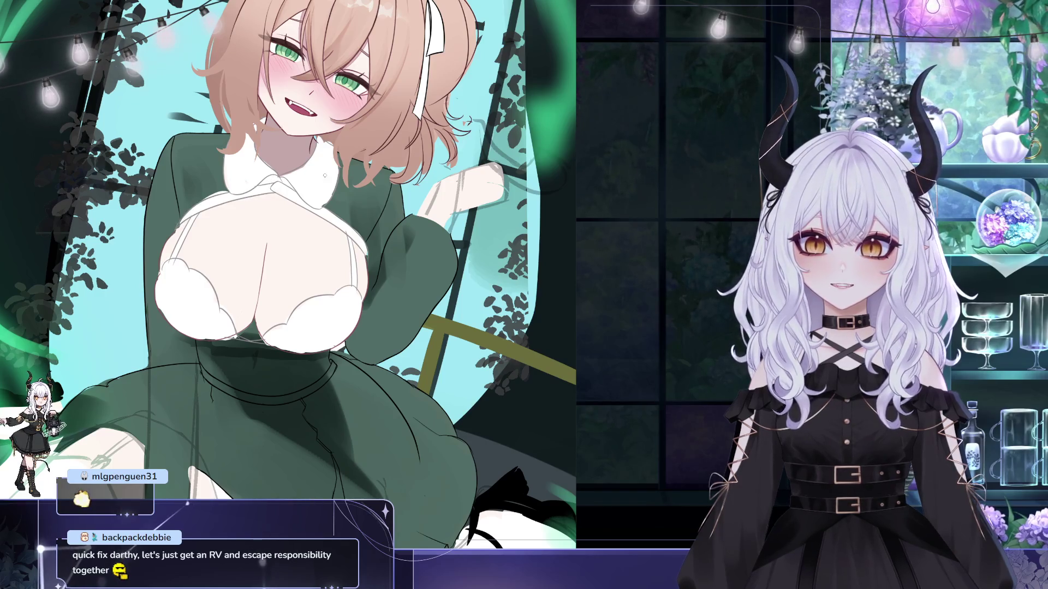
- Tilt the nurse illustration's canvas view slightly
key(ctrl+z)
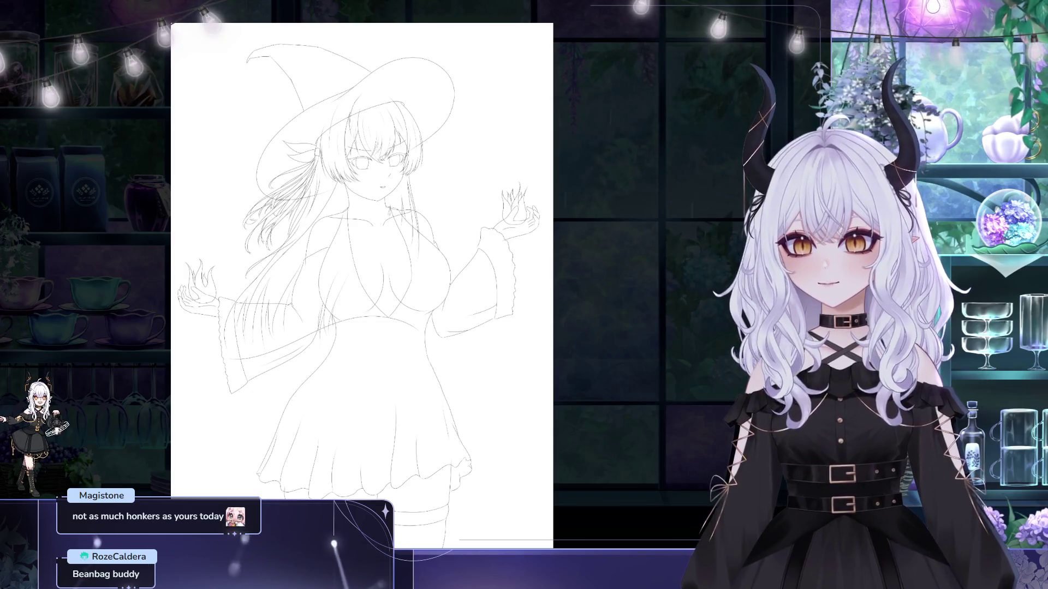
- Enlarge the brush and handwrite the artist's signature handle in the witch sketch's top-left corner
key(bracketright)
drag(225, 94, 228, 112)
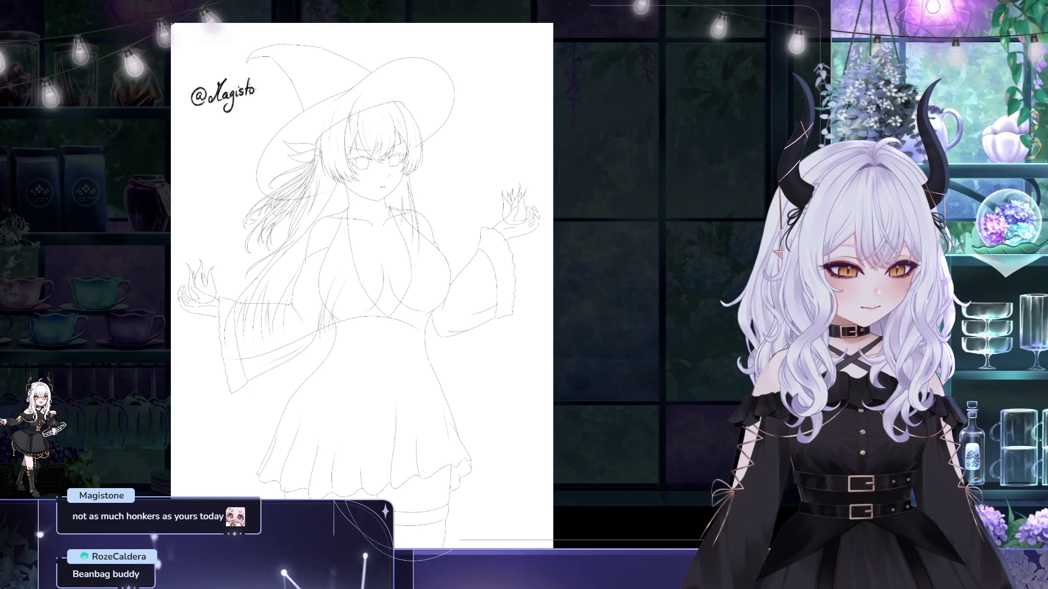
drag(263, 93, 270, 92)
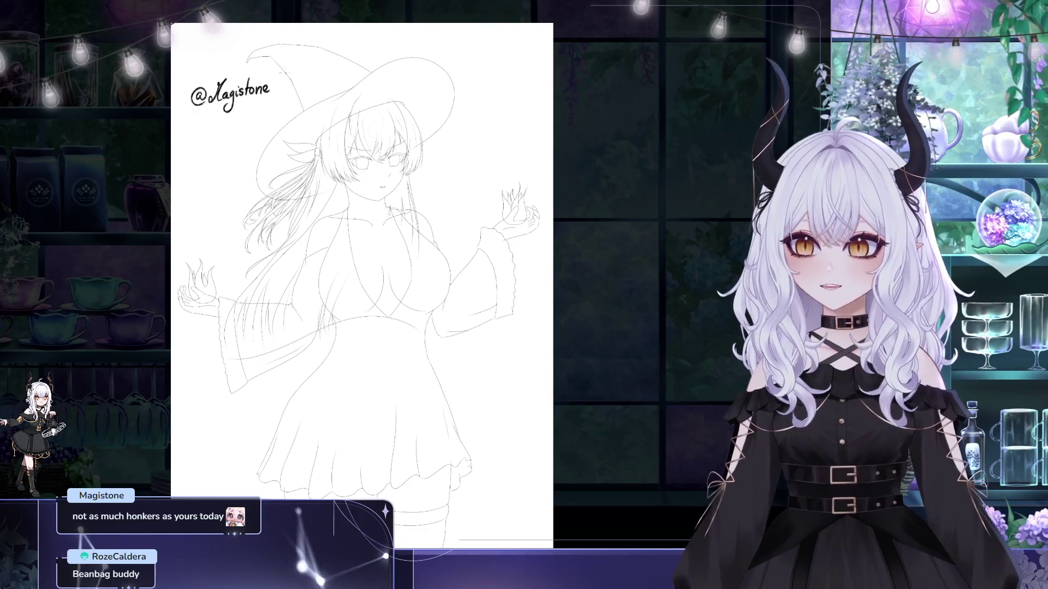
scroll(401, 152, down, 1)
- Zoom and pan around the signed witch sketch, bringing the page's top edge into view
scroll(401, 152, up, 1)
scroll(394, 148, up, 1)
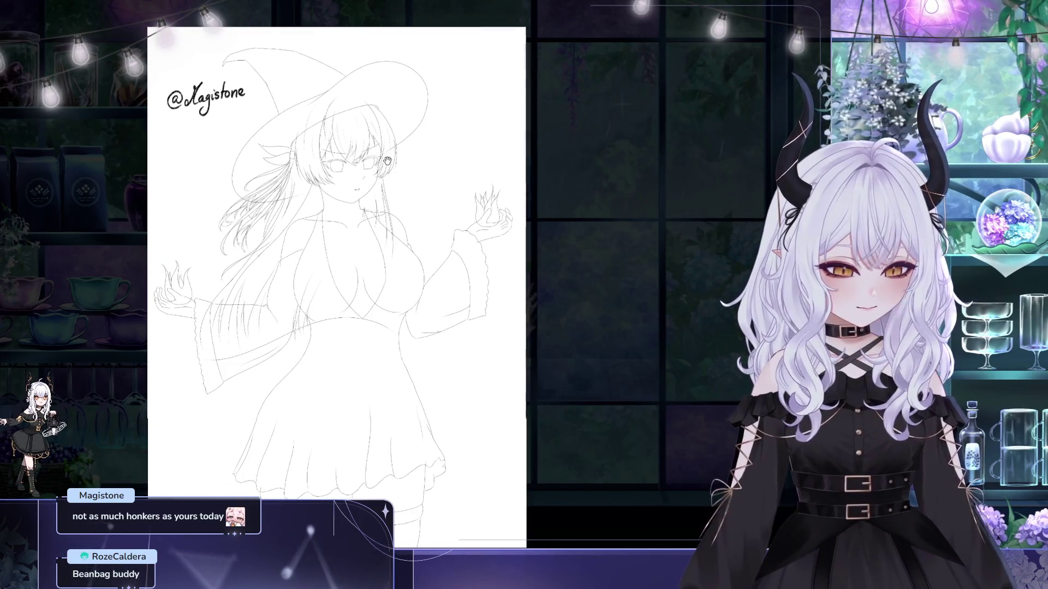
scroll(387, 145, up, 1)
scroll(380, 142, up, 1)
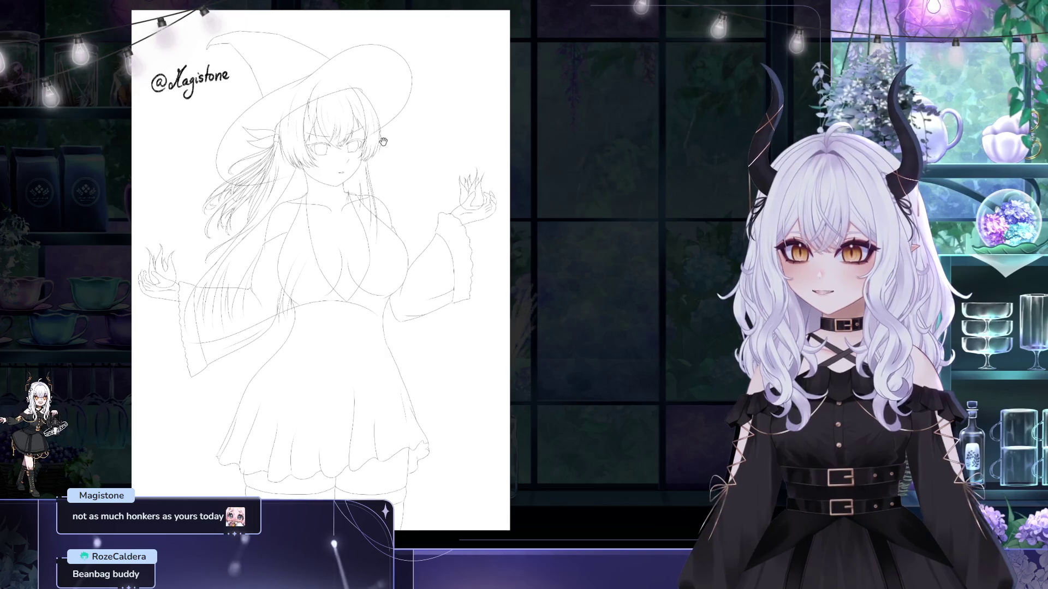
drag(383, 142, 404, 138)
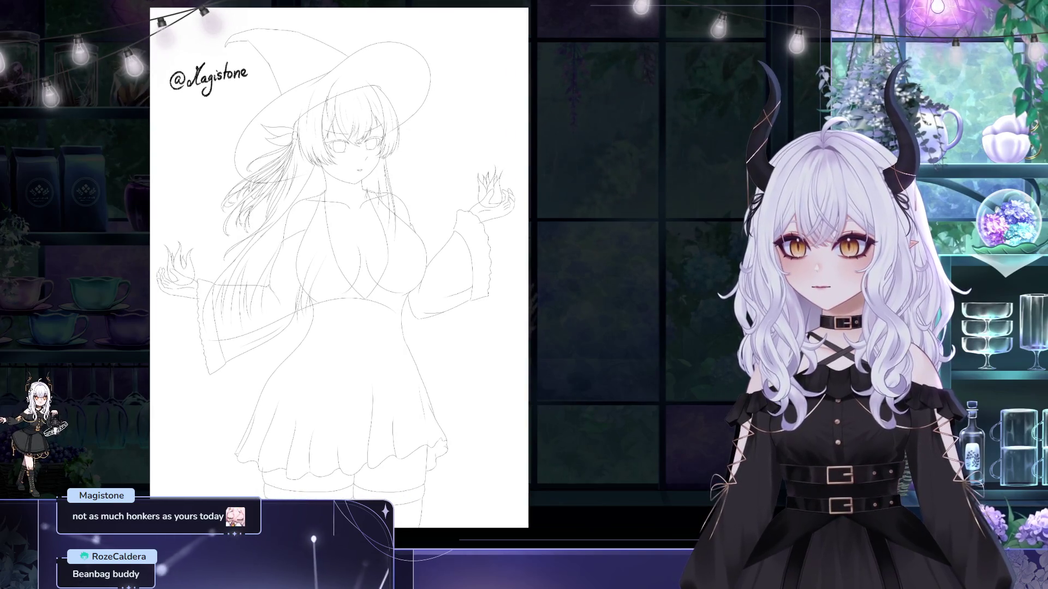
drag(460, 86, 491, 76)
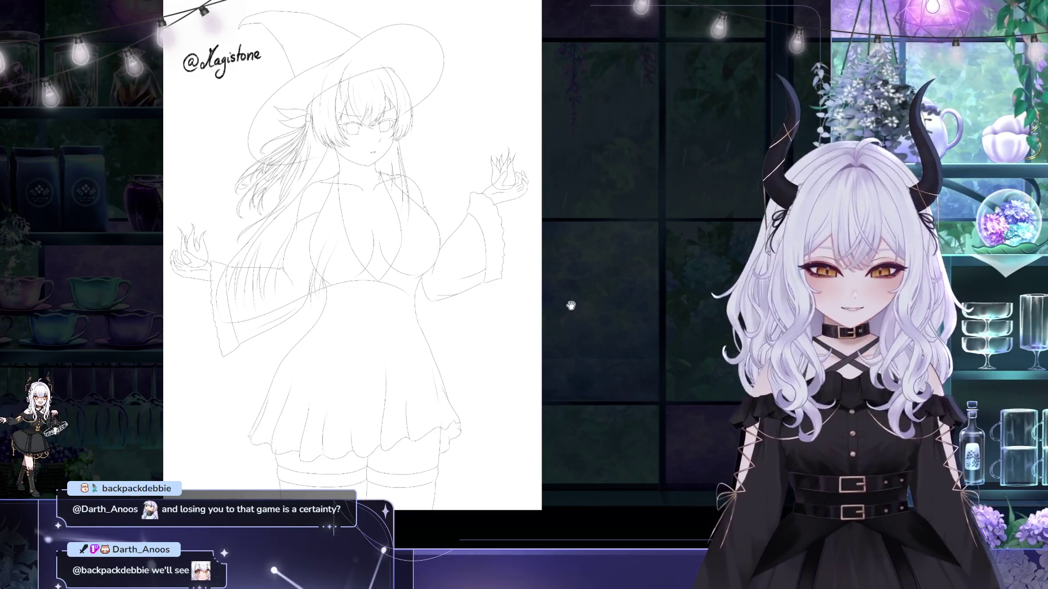
drag(714, 236, 721, 266)
scroll(495, 266, up, 2)
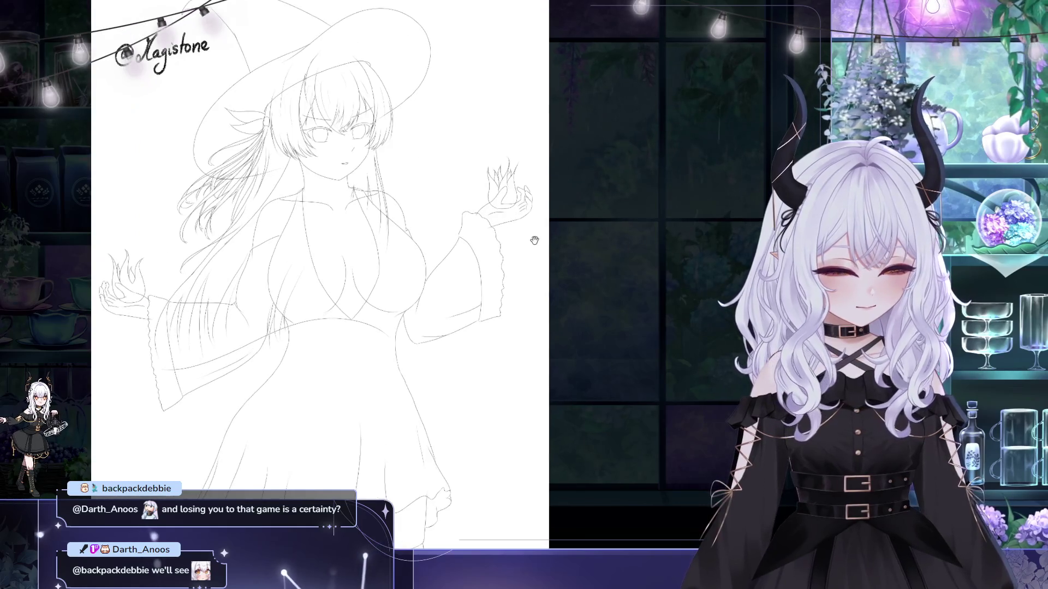
scroll(479, 198, up, 1)
drag(480, 198, 528, 242)
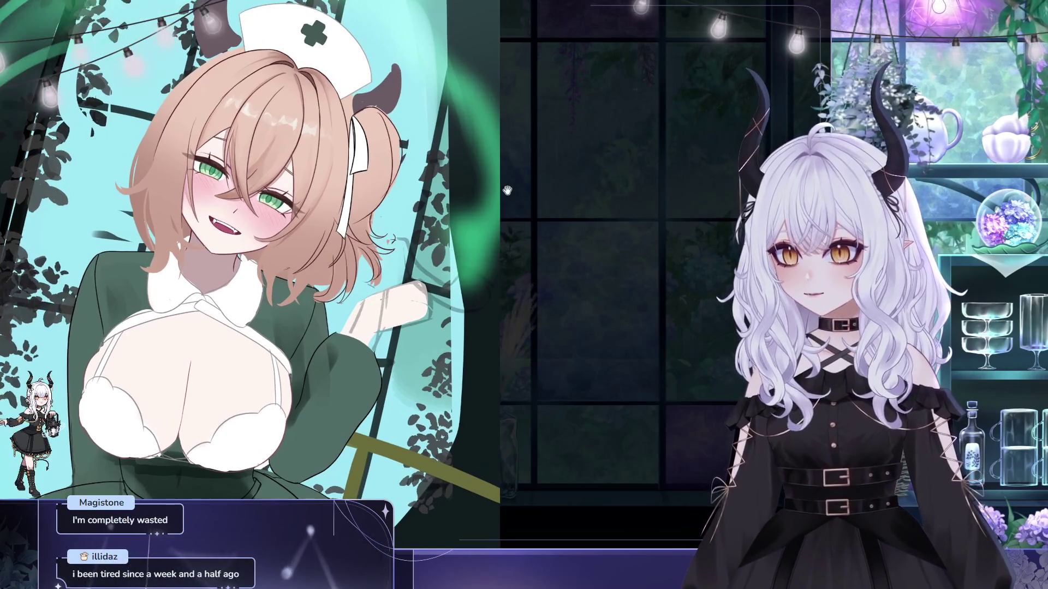
scroll(466, 186, up, 3)
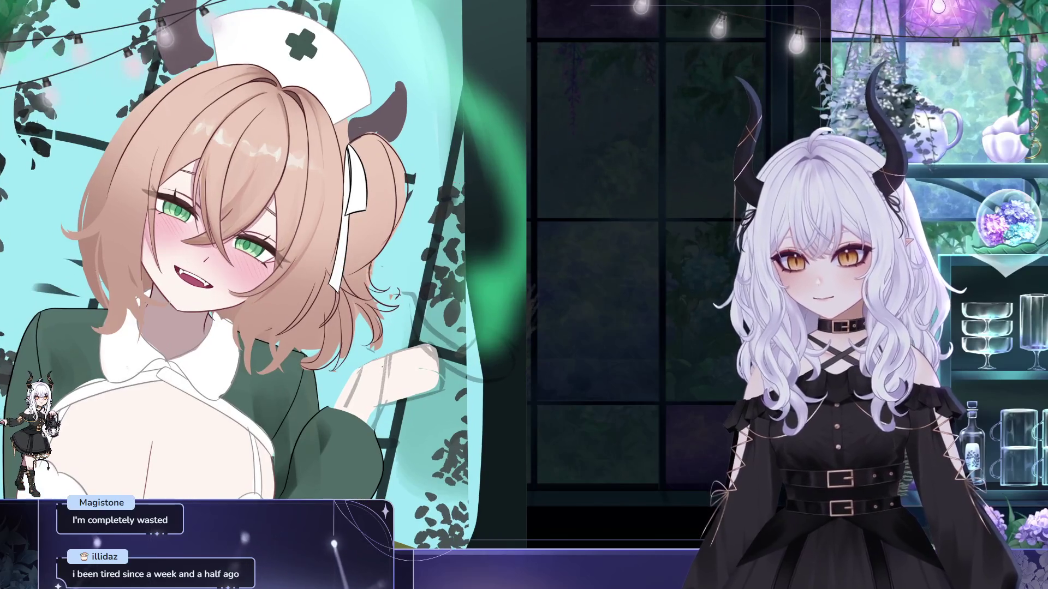
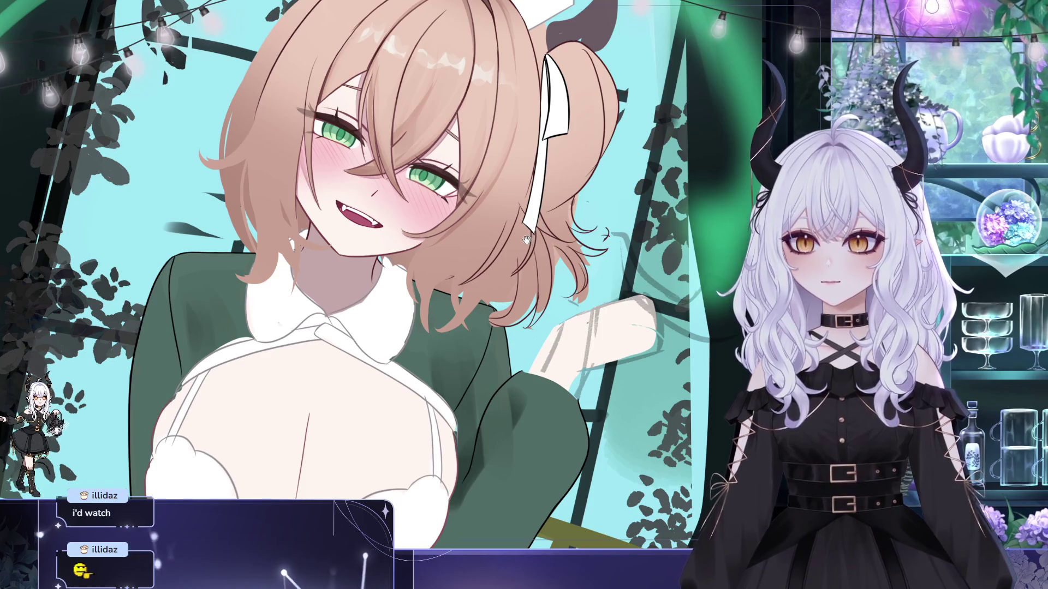
- Flip the canvas view horizontally with H and centre the girl's face to check proportions
drag(528, 253, 523, 238)
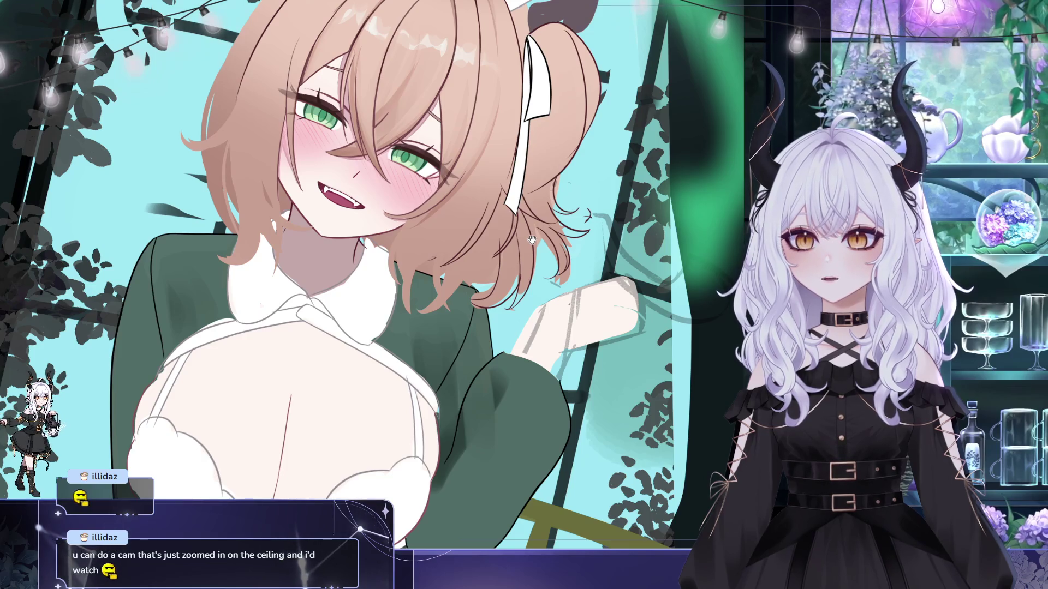
drag(532, 240, 535, 304)
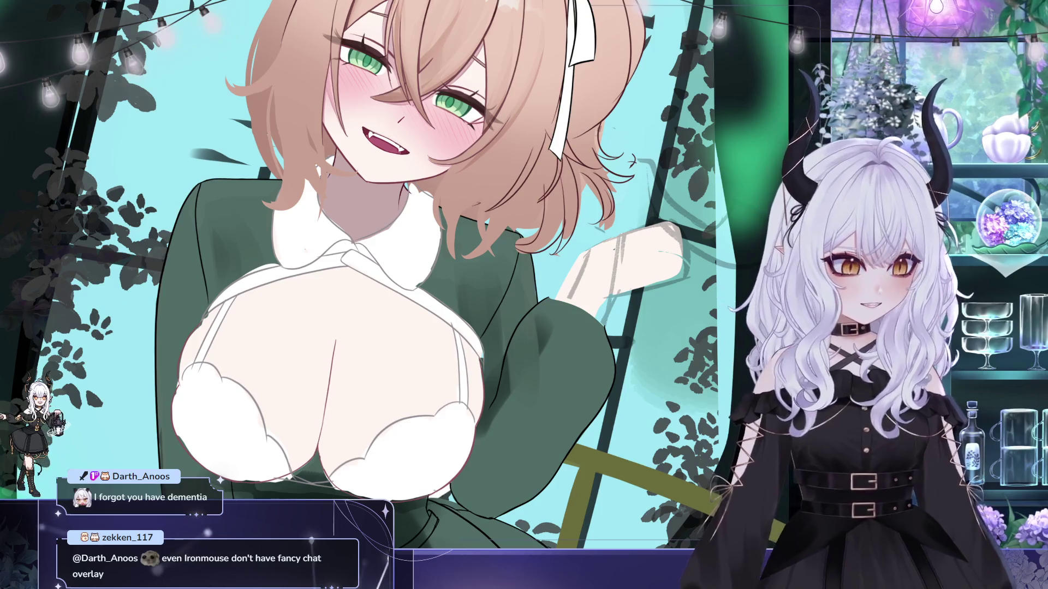
key(h)
drag(730, 120, 702, 140)
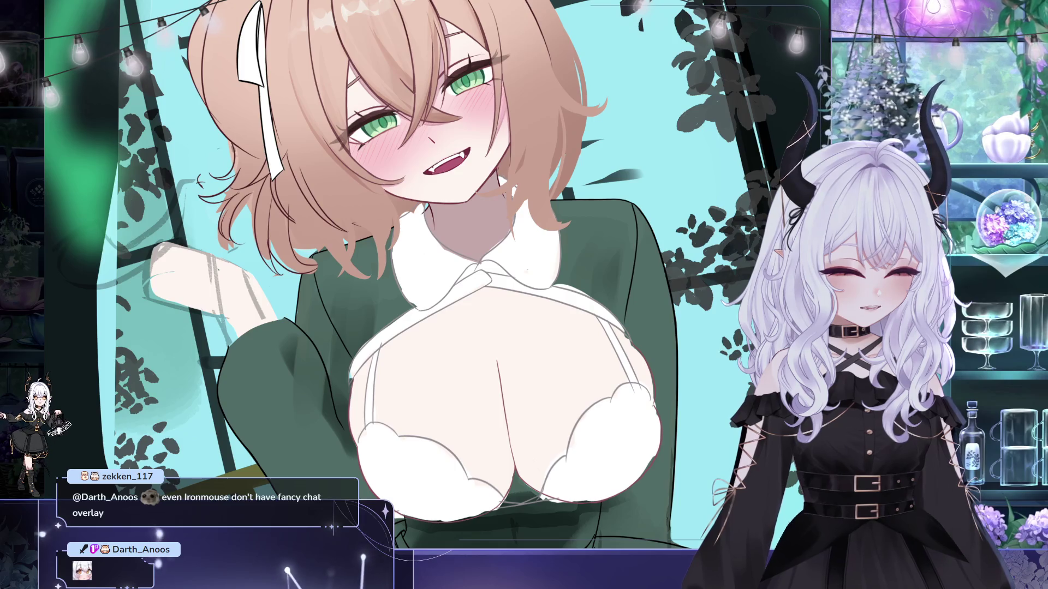
drag(490, 160, 457, 133)
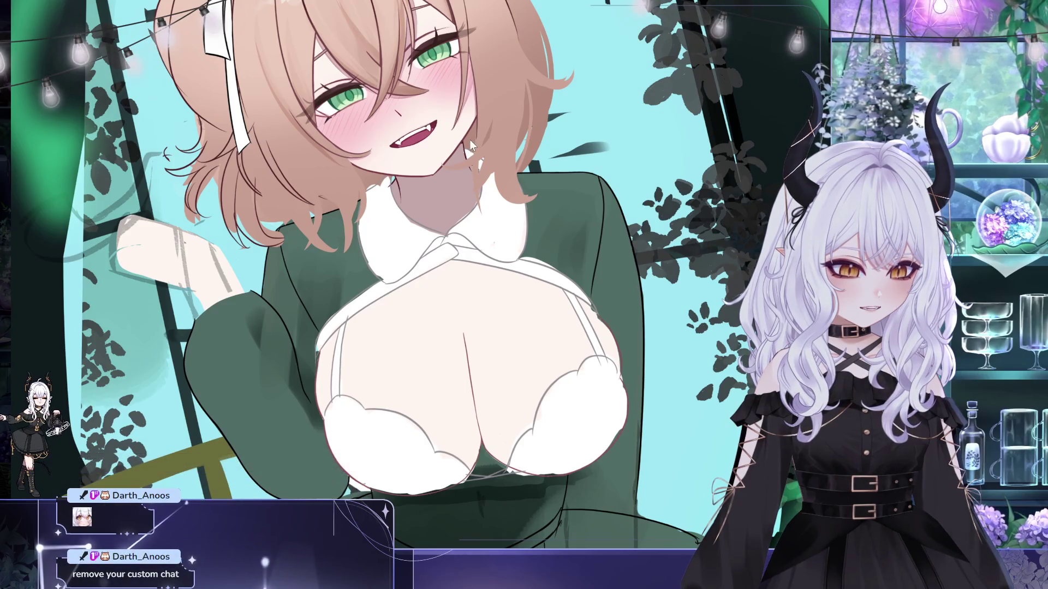
drag(474, 168, 454, 184)
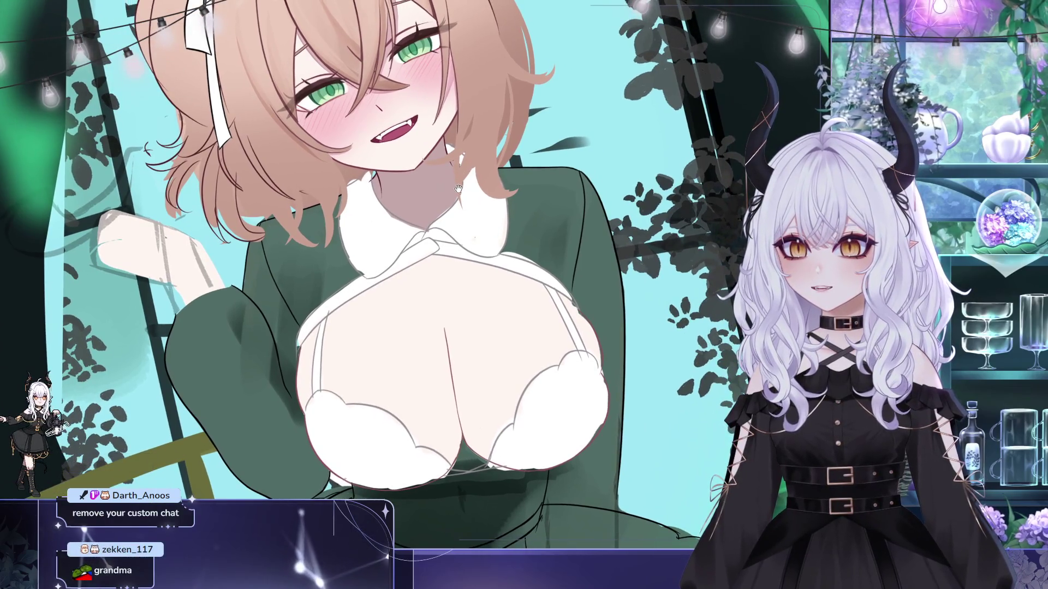
drag(461, 180, 448, 182)
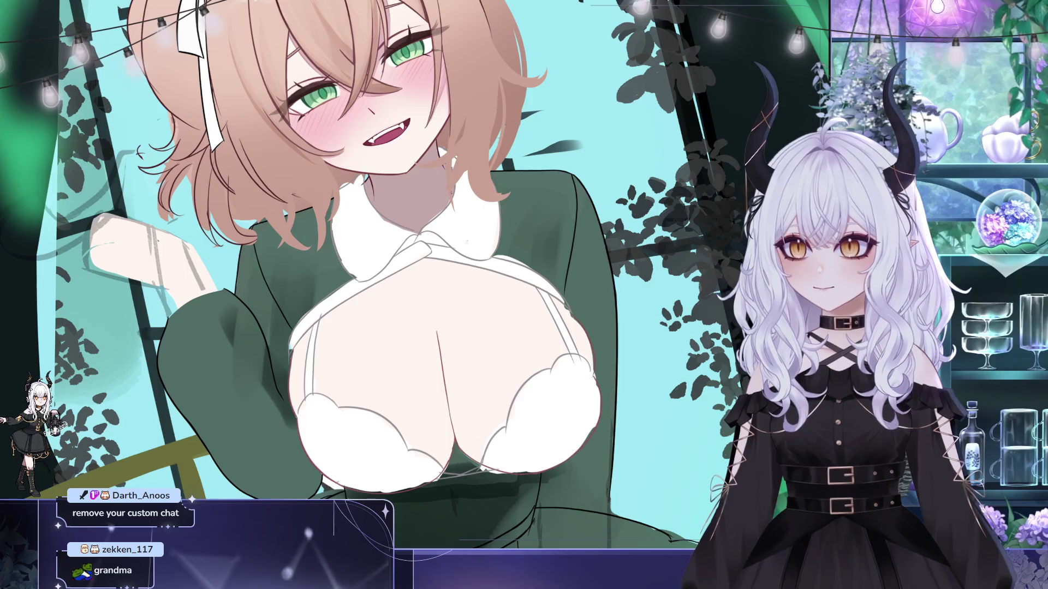
scroll(461, 207, down, 1)
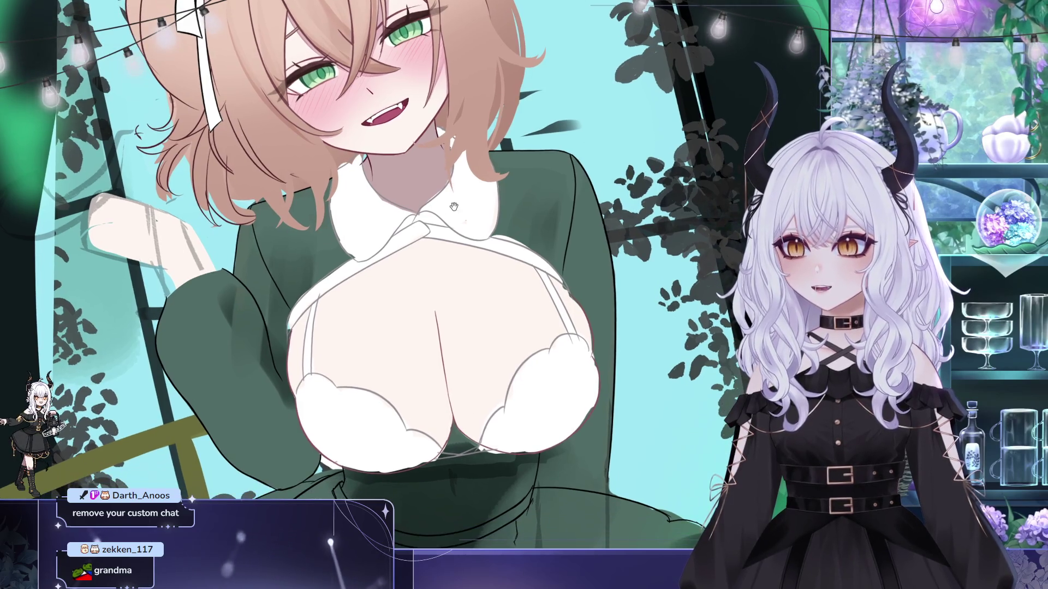
scroll(448, 205, down, 1)
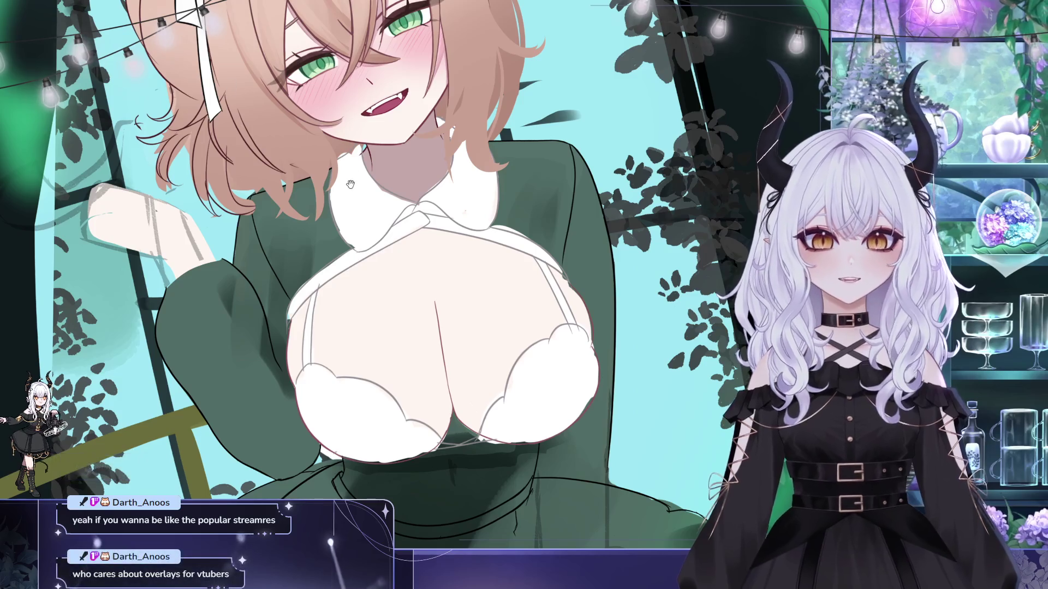
drag(349, 182, 357, 207)
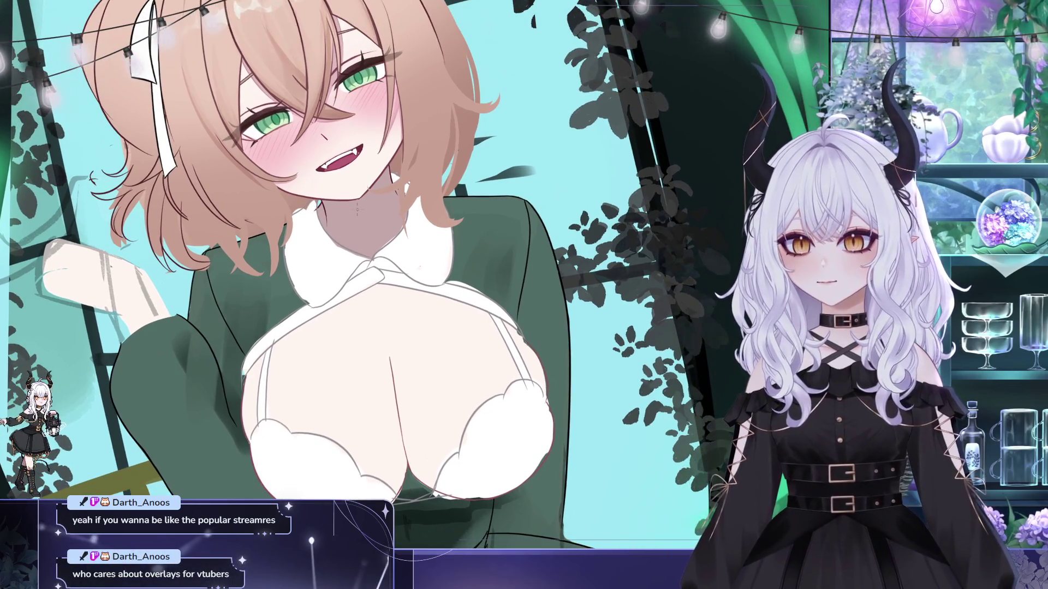
scroll(357, 208, down, 2)
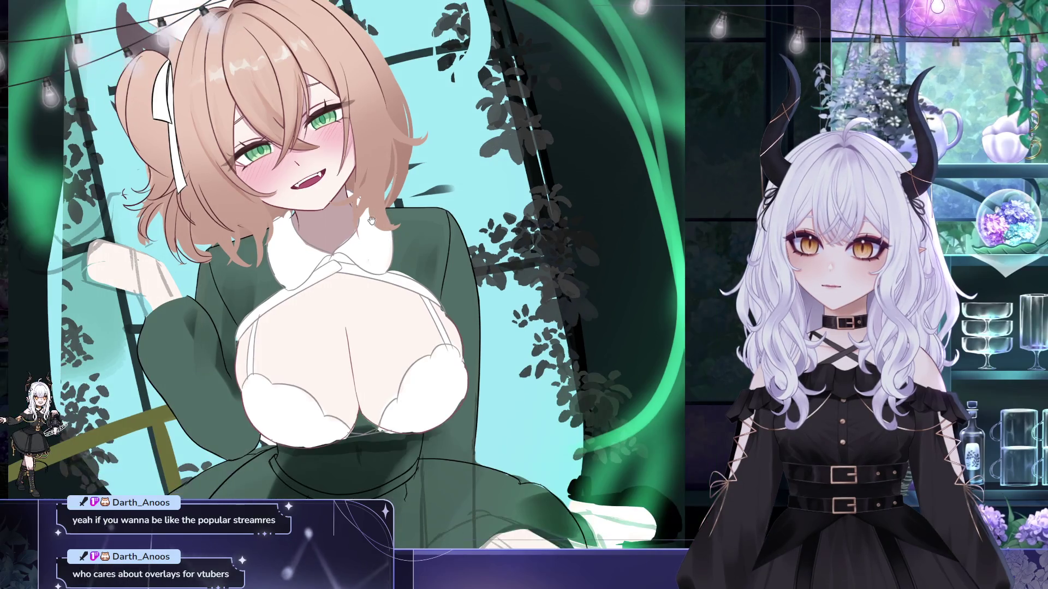
drag(394, 210, 310, 214)
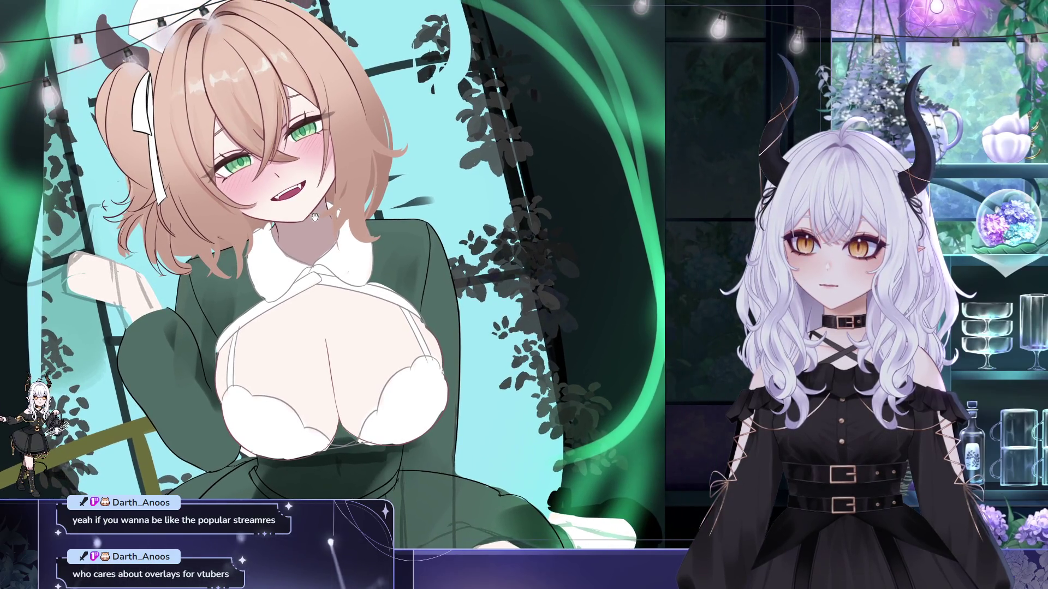
scroll(310, 216, down, 1)
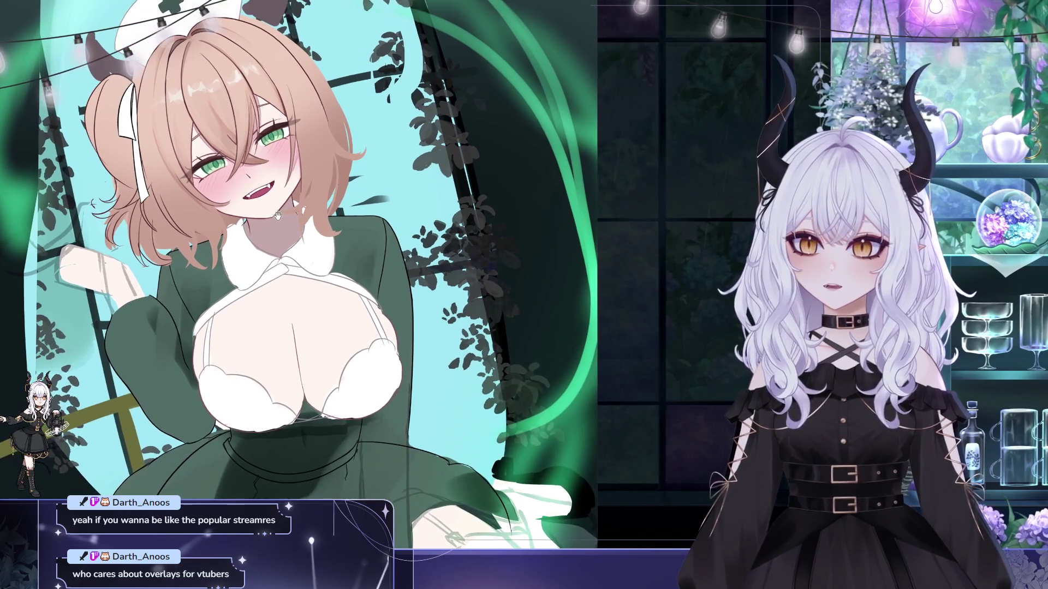
scroll(327, 202, up, 2)
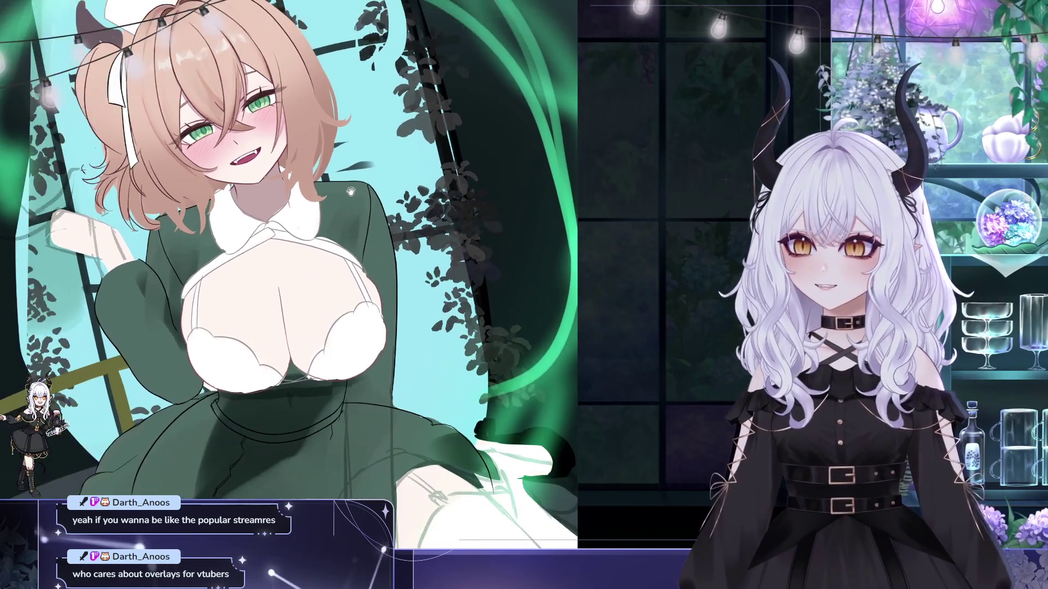
scroll(297, 148, up, 2)
scroll(297, 148, up, 1)
scroll(275, 224, up, 1)
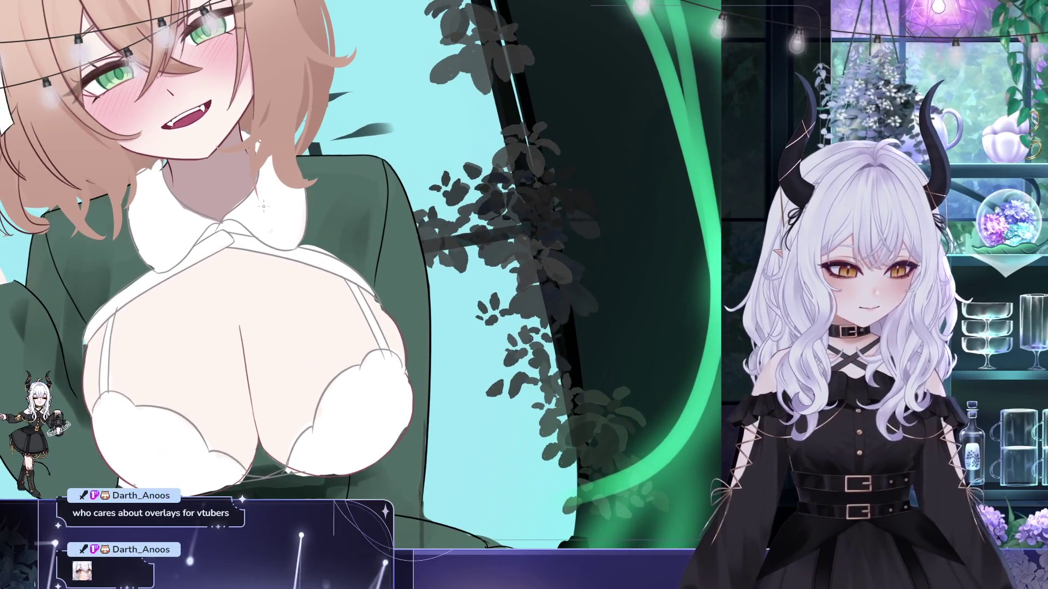
- Paint a shadow stroke across the girl's neck just below her chin
drag(274, 224, 225, 150)
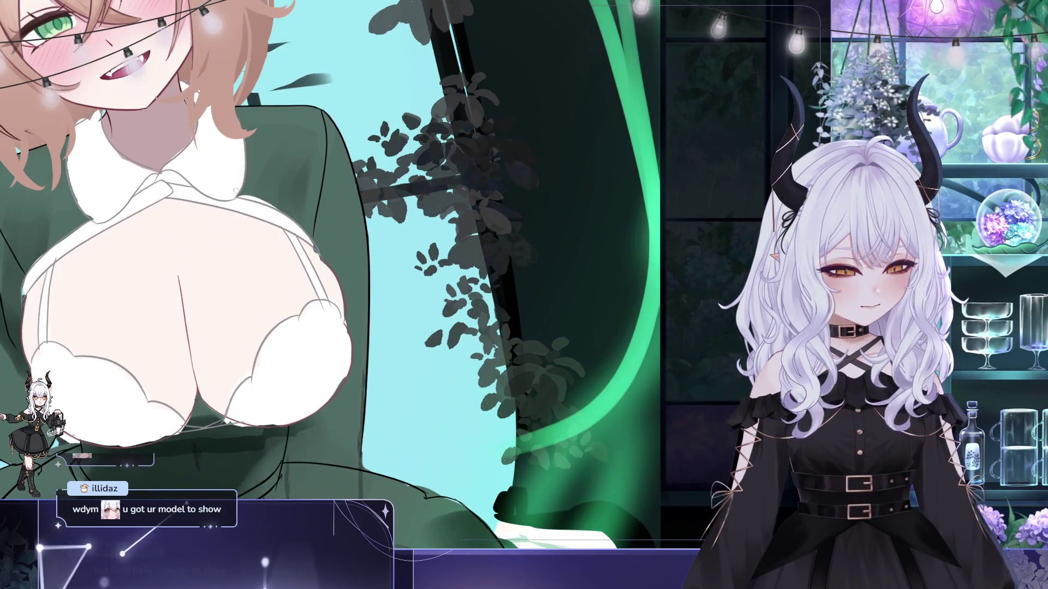
drag(288, 152, 311, 189)
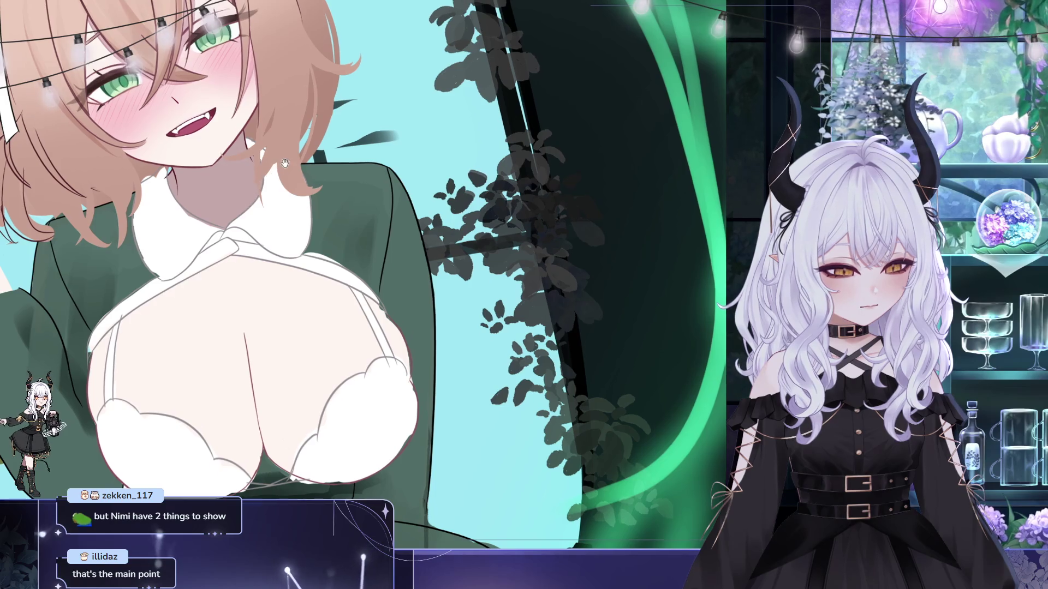
drag(294, 167, 281, 158)
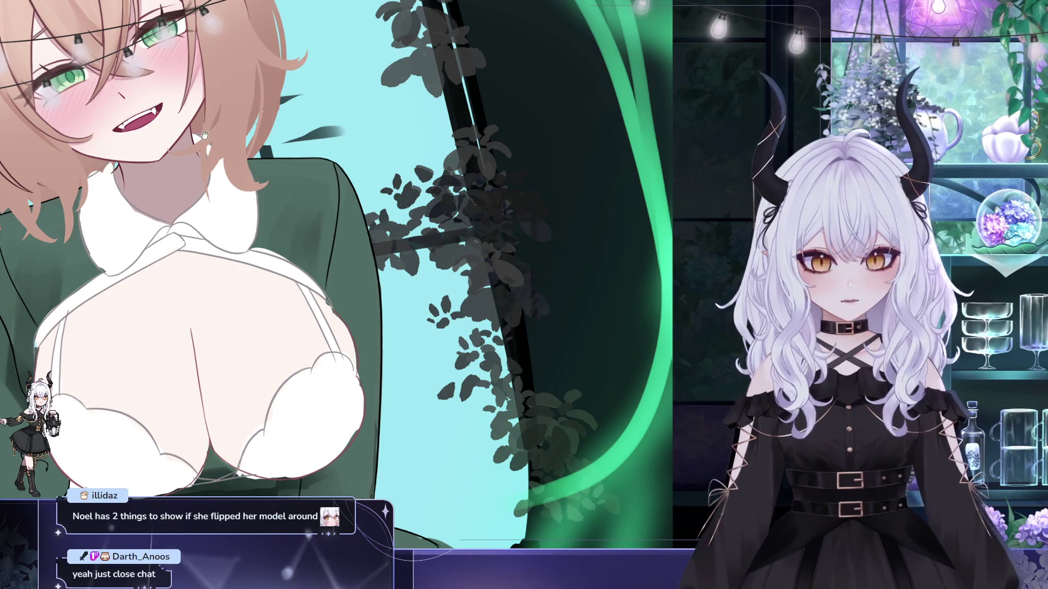
scroll(213, 142, up, 1)
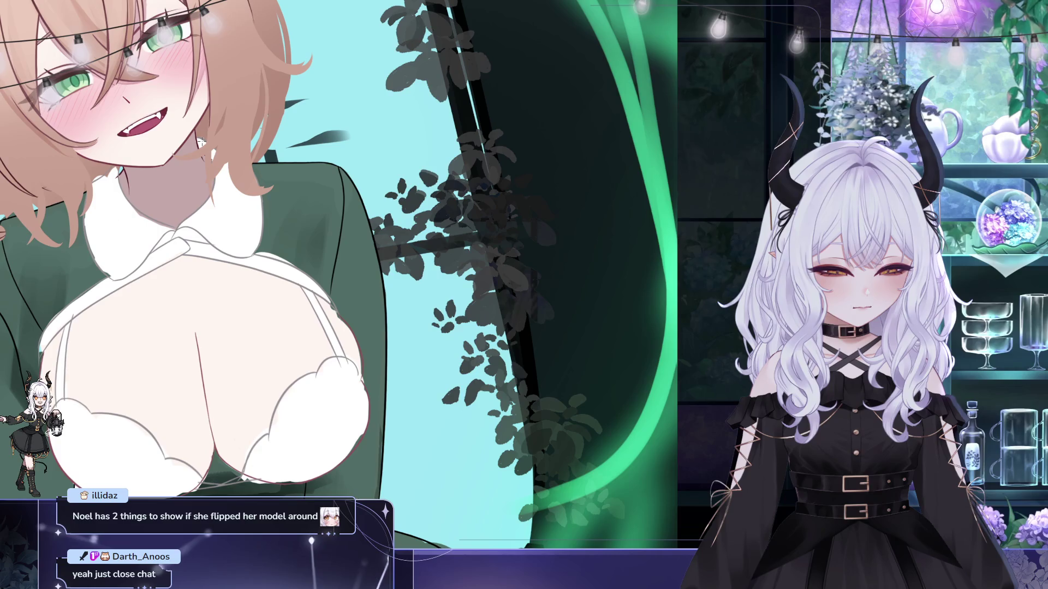
drag(283, 194, 297, 202)
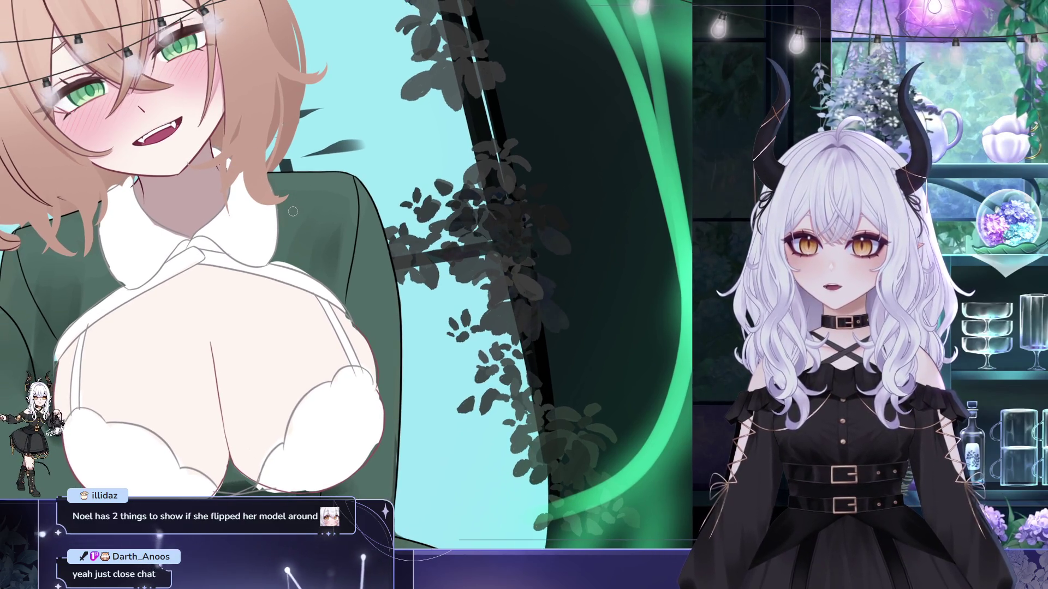
scroll(292, 211, down, 2)
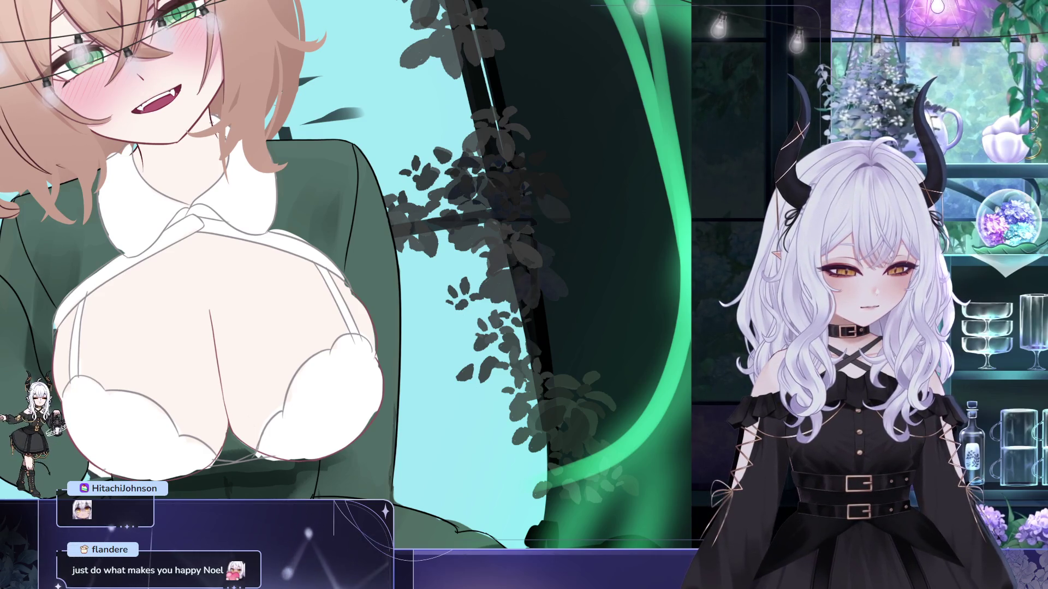
drag(425, 325, 460, 332)
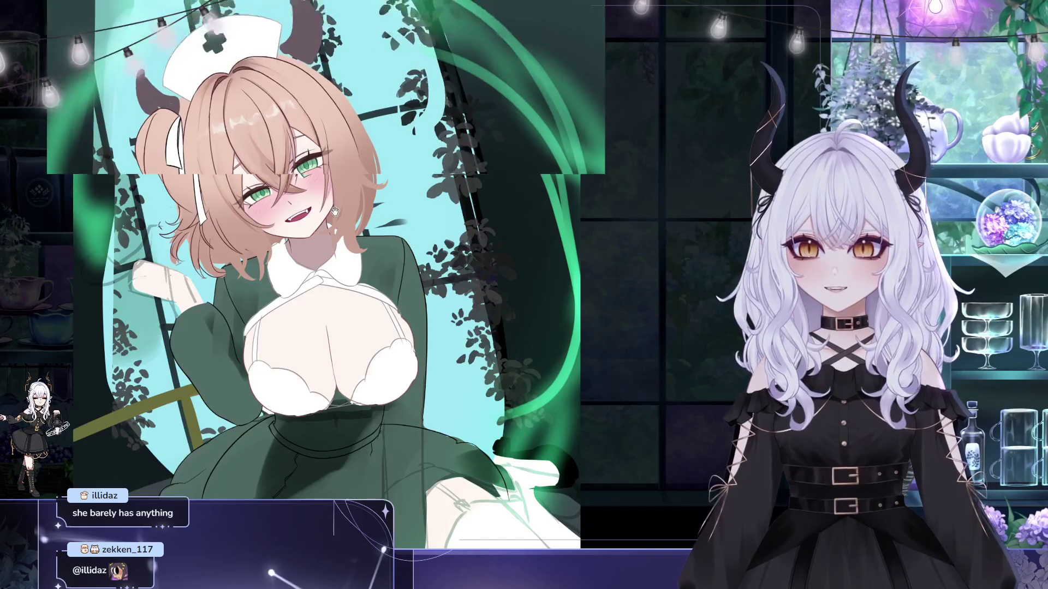
scroll(356, 197, up, 2)
scroll(412, 234, down, 3)
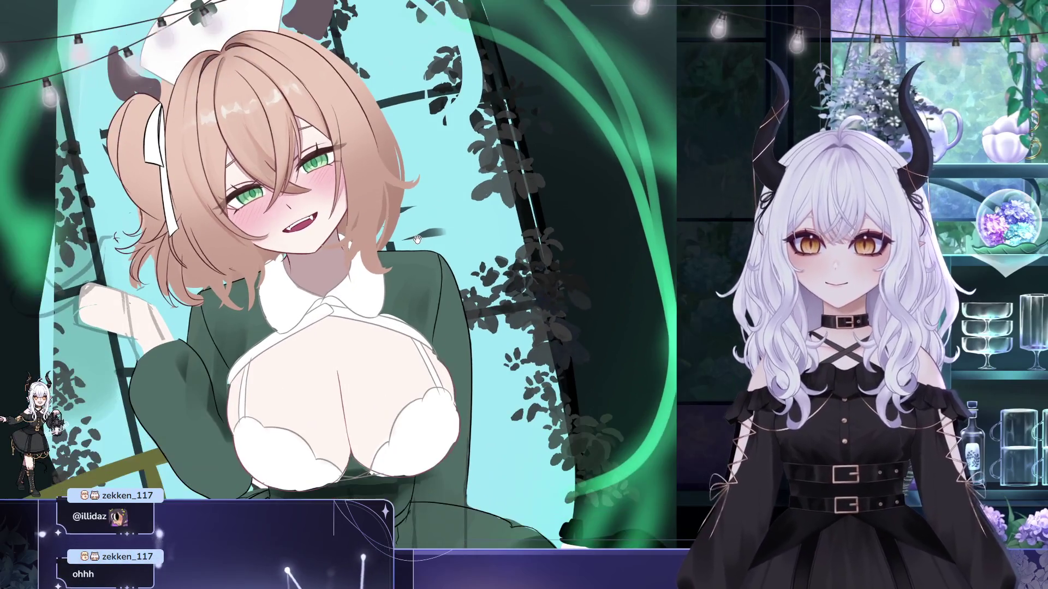
mouse_move(440, 213)
mouse_down()
mouse_move(433, 196)
mouse_move(379, 169)
mouse_up()
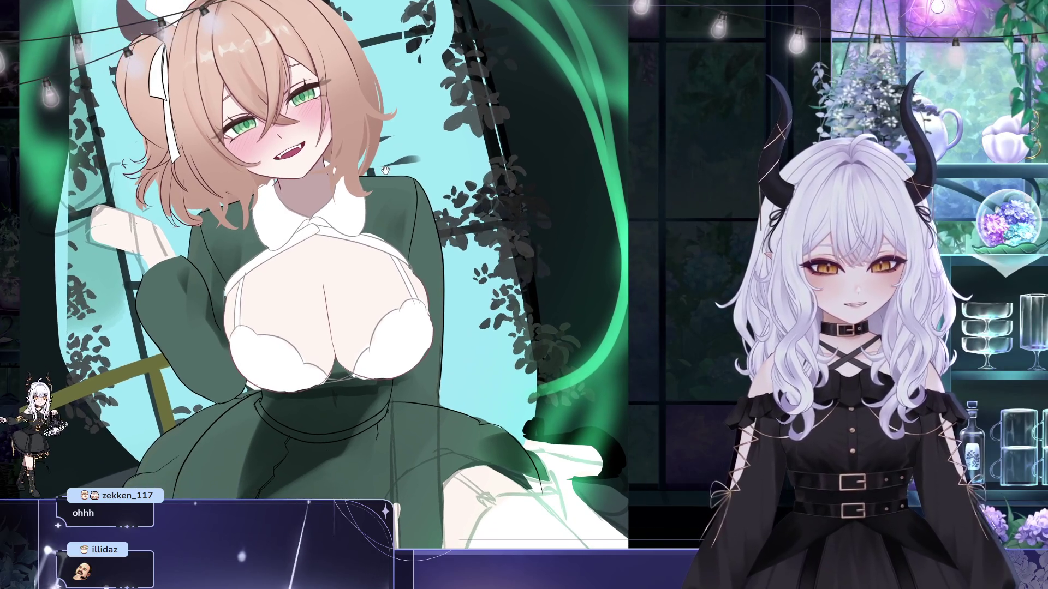
scroll(333, 142, down, 1)
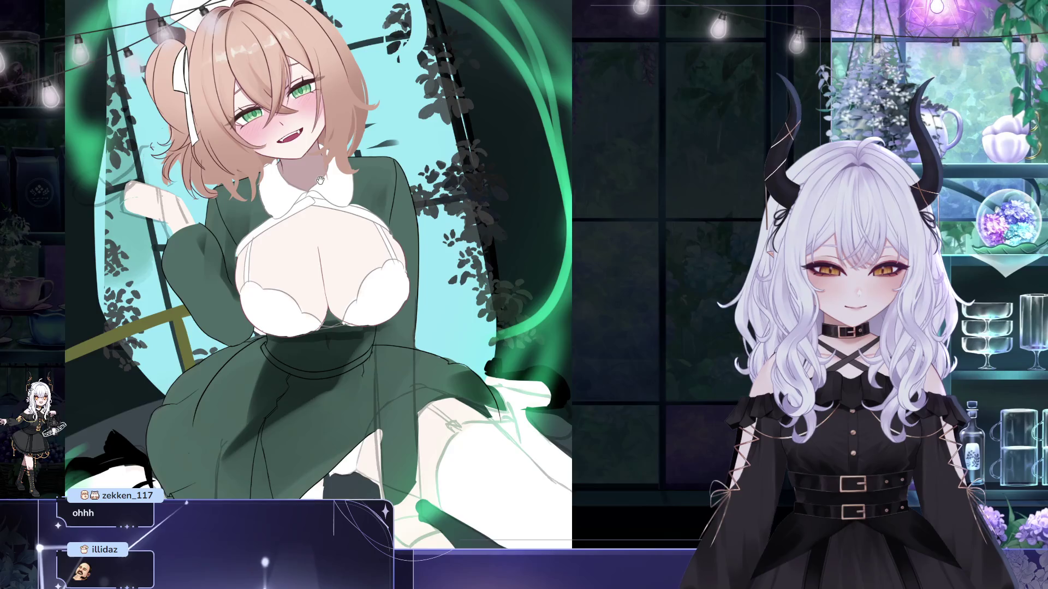
scroll(325, 192, up, 3)
scroll(344, 219, up, 2)
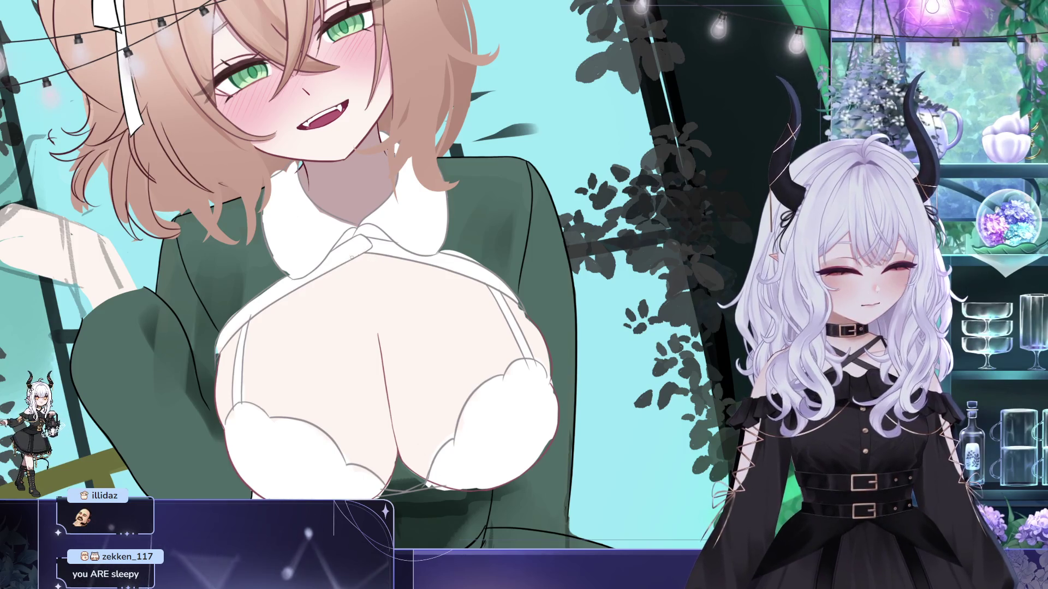
scroll(284, 245, down, 2)
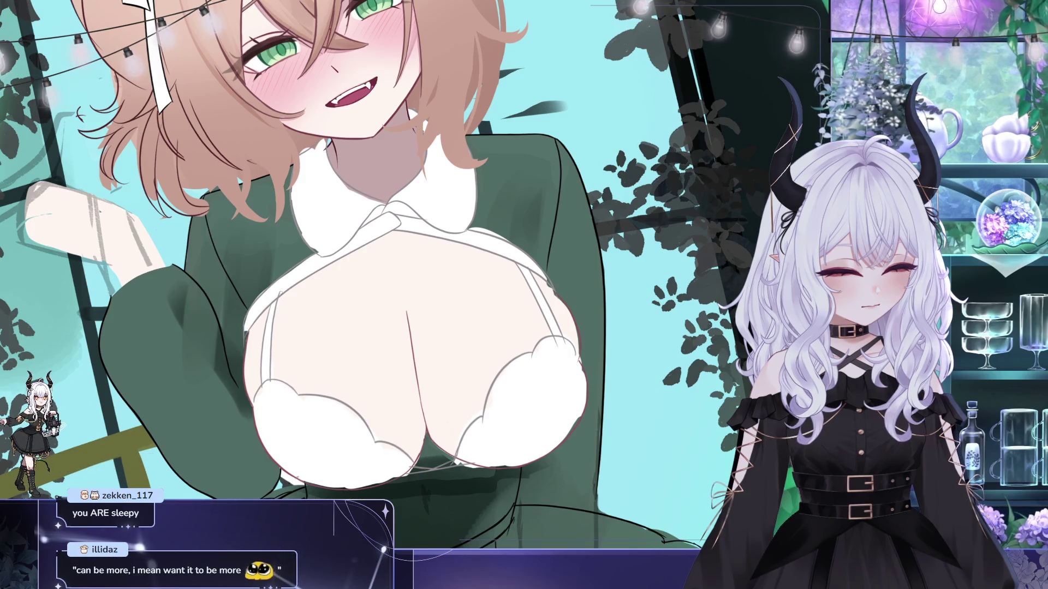
mouse_move(420, 221)
mouse_down()
mouse_move(233, 161)
mouse_move(191, 66)
mouse_up()
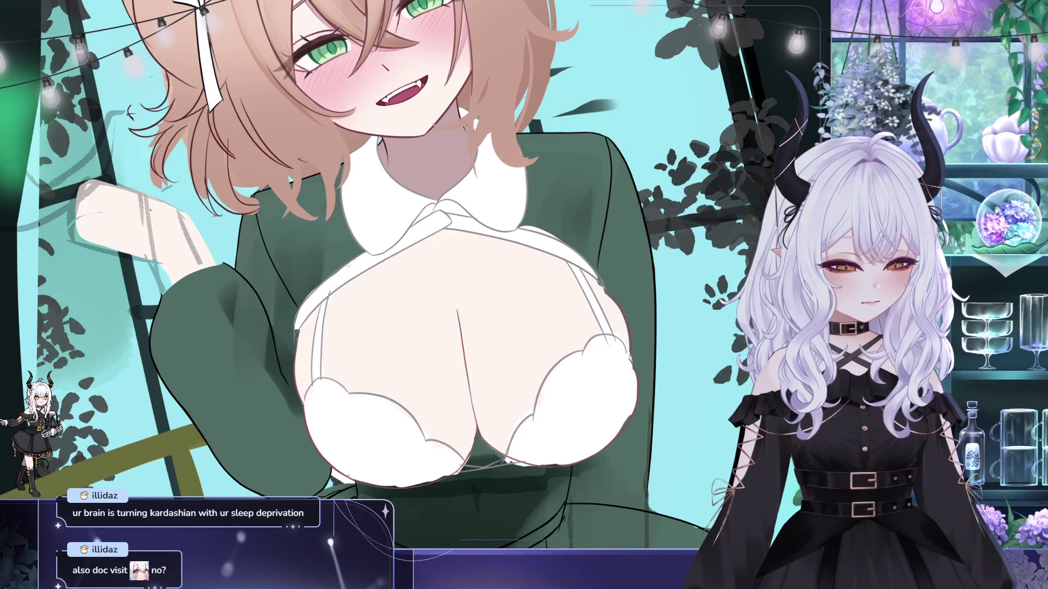
drag(373, 251, 366, 242)
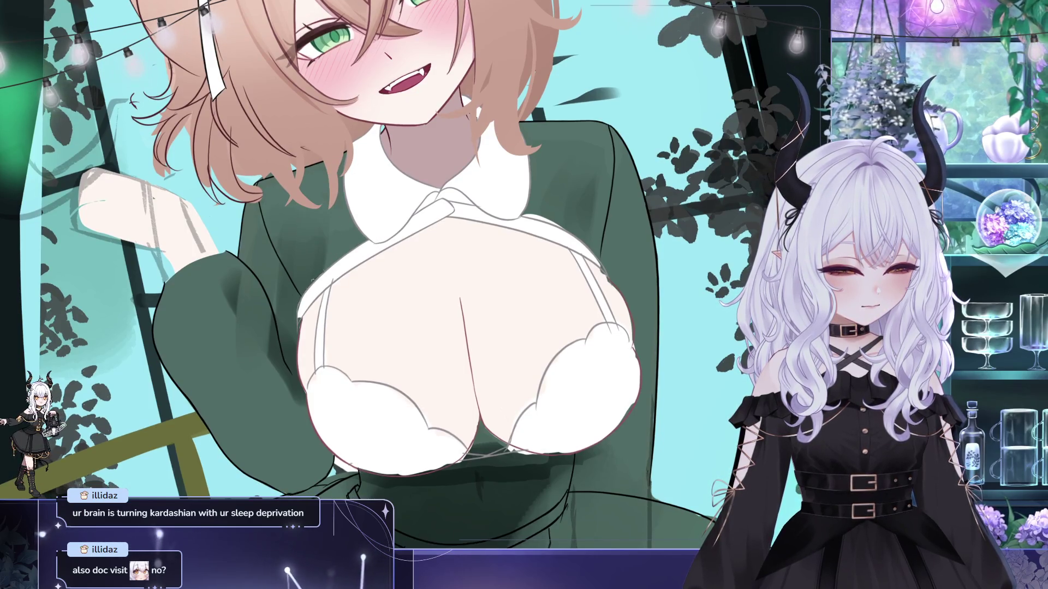
drag(325, 268, 293, 200)
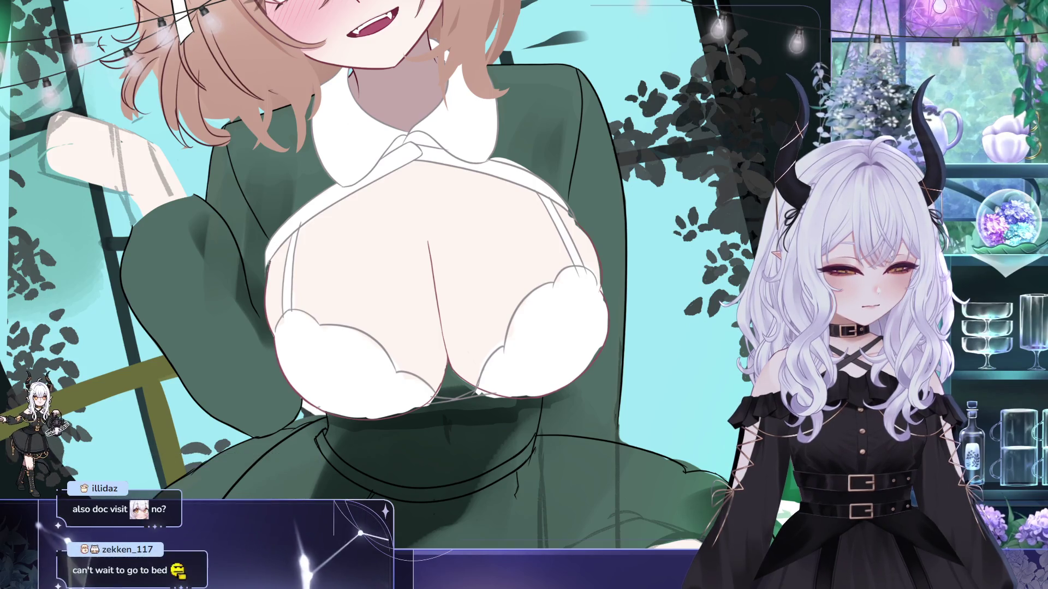
drag(324, 296, 341, 312)
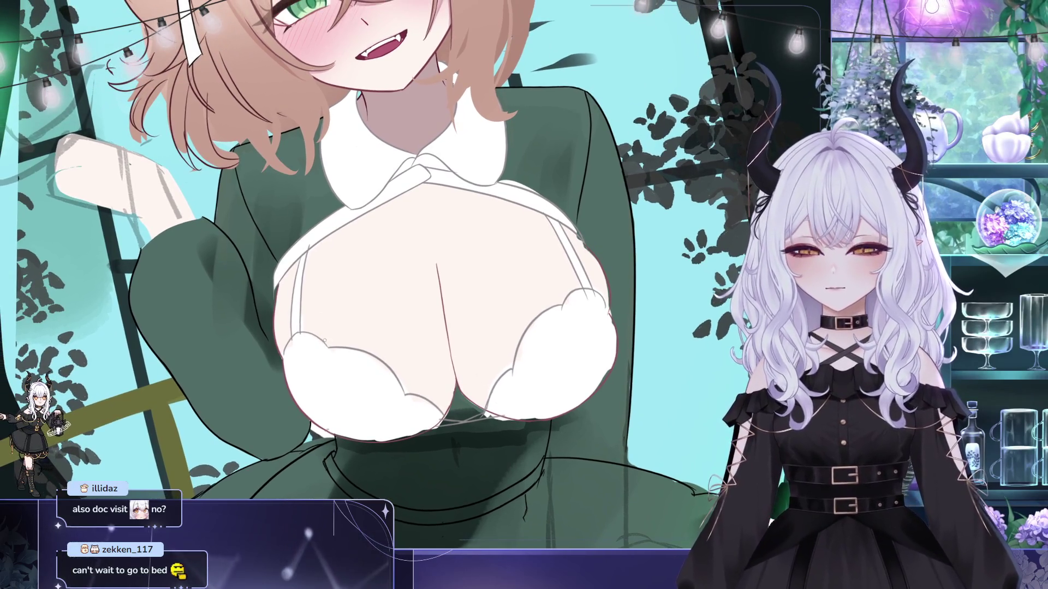
drag(341, 312, 355, 314)
scroll(353, 281, up, 1)
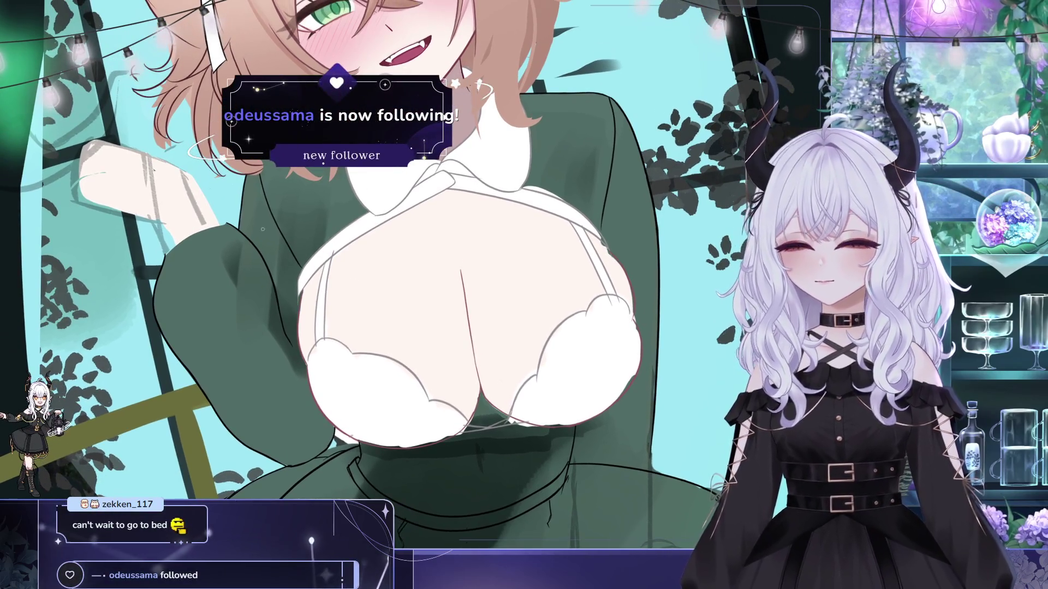
scroll(352, 280, down, 2)
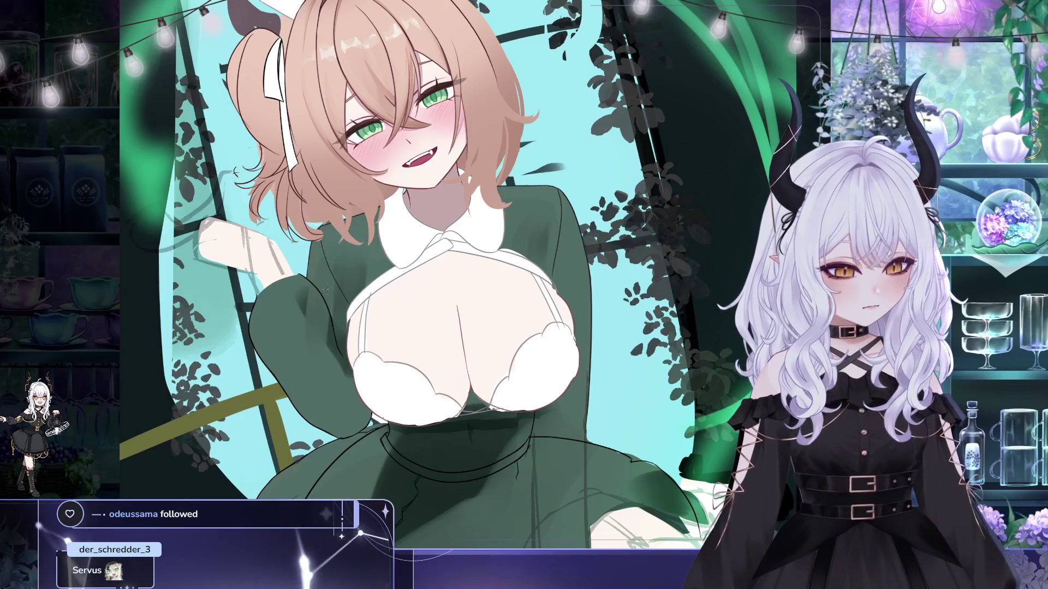
mouse_move(224, 409)
mouse_down()
mouse_move(276, 450)
mouse_move(201, 476)
mouse_up()
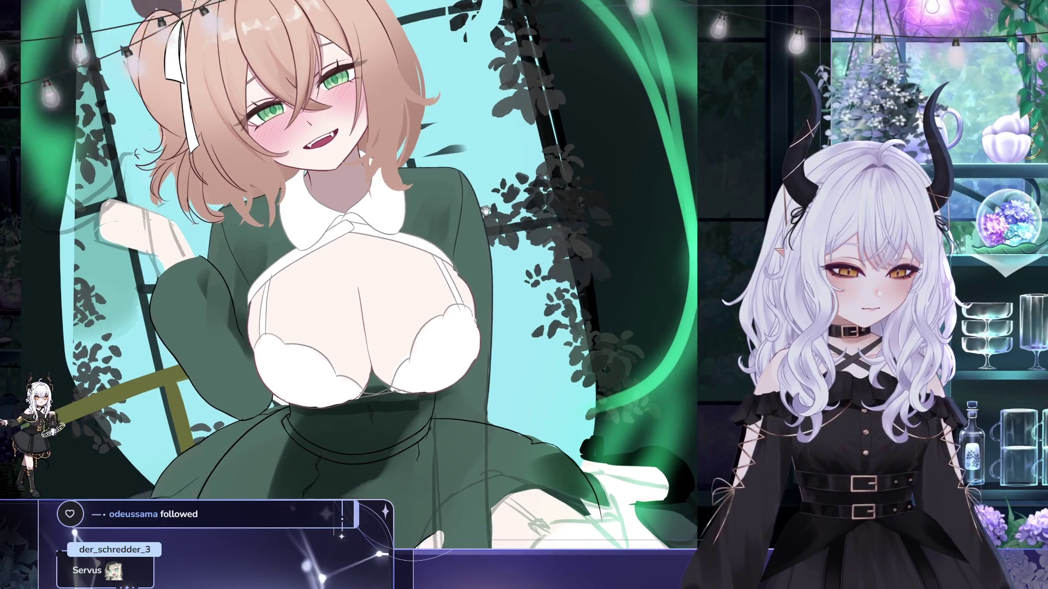
drag(421, 193, 367, 191)
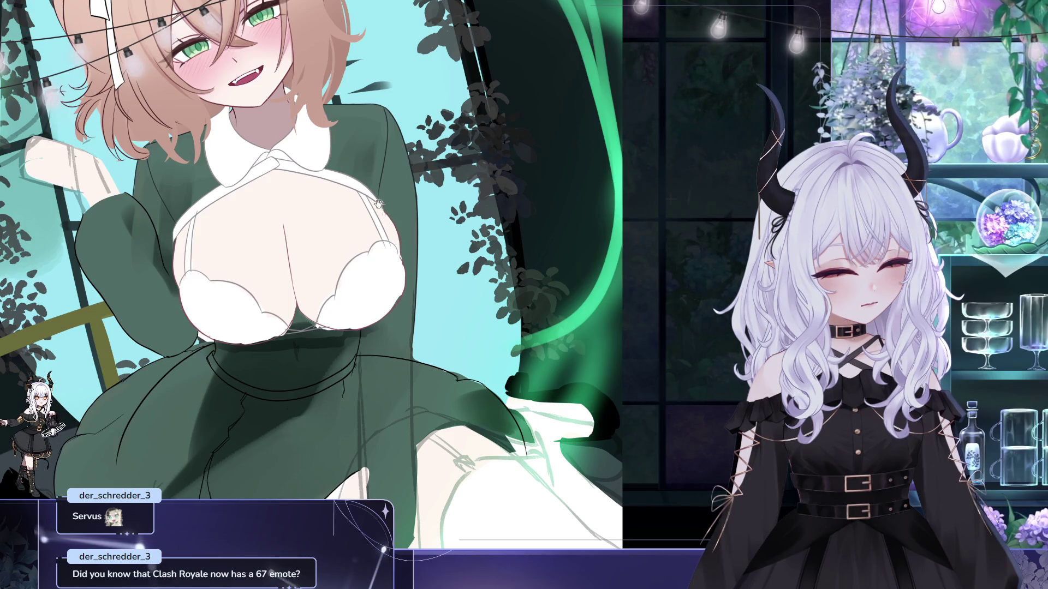
drag(220, 239, 226, 239)
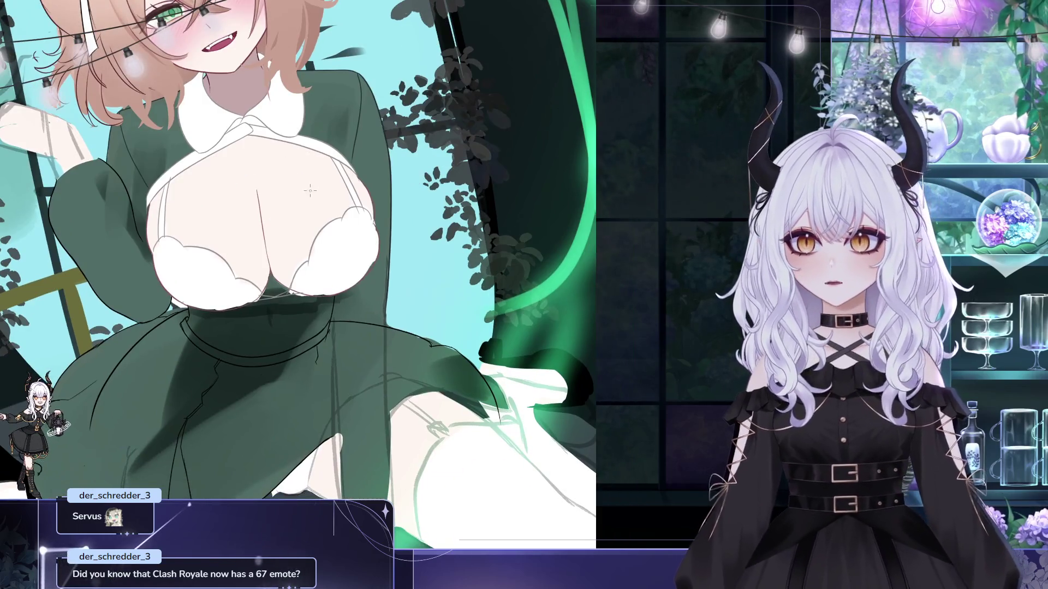
drag(313, 192, 297, 184)
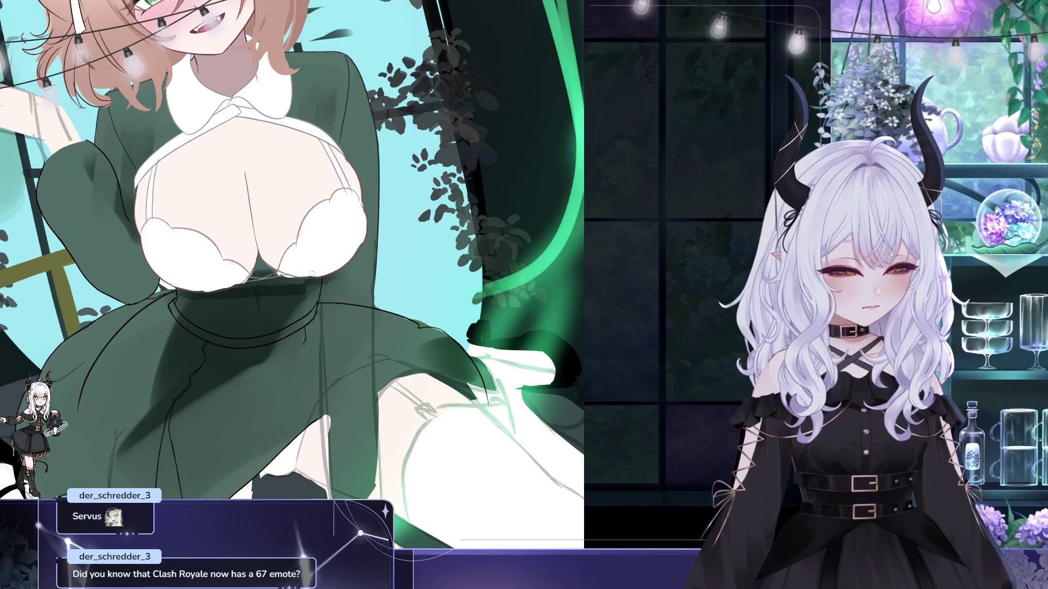
key(Tab)
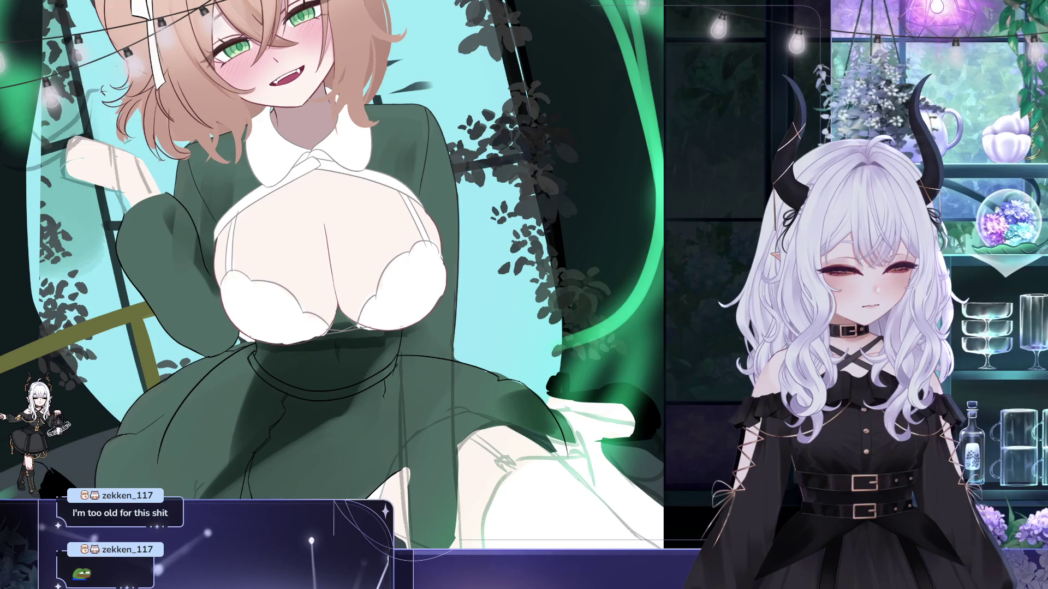
drag(332, 275, 303, 261)
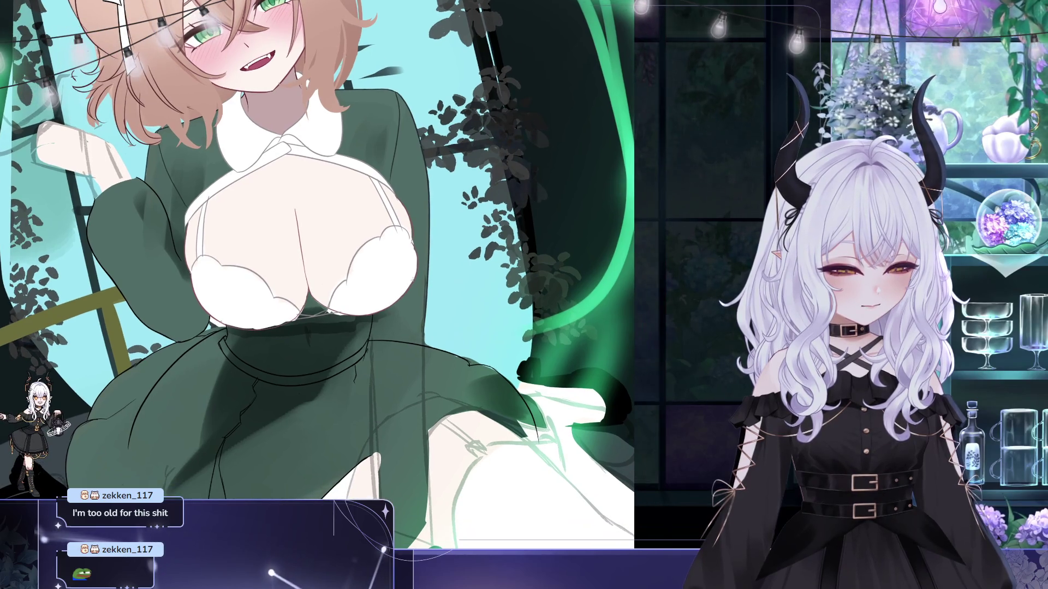
mouse_move(404, 289)
mouse_down()
mouse_move(407, 299)
mouse_move(366, 274)
mouse_up()
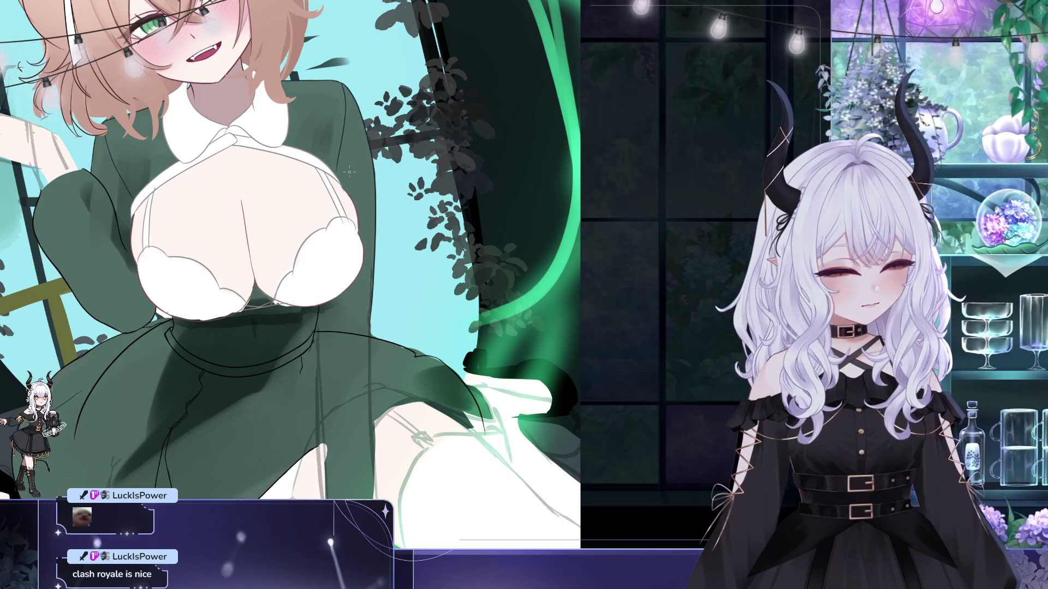
drag(369, 200, 374, 225)
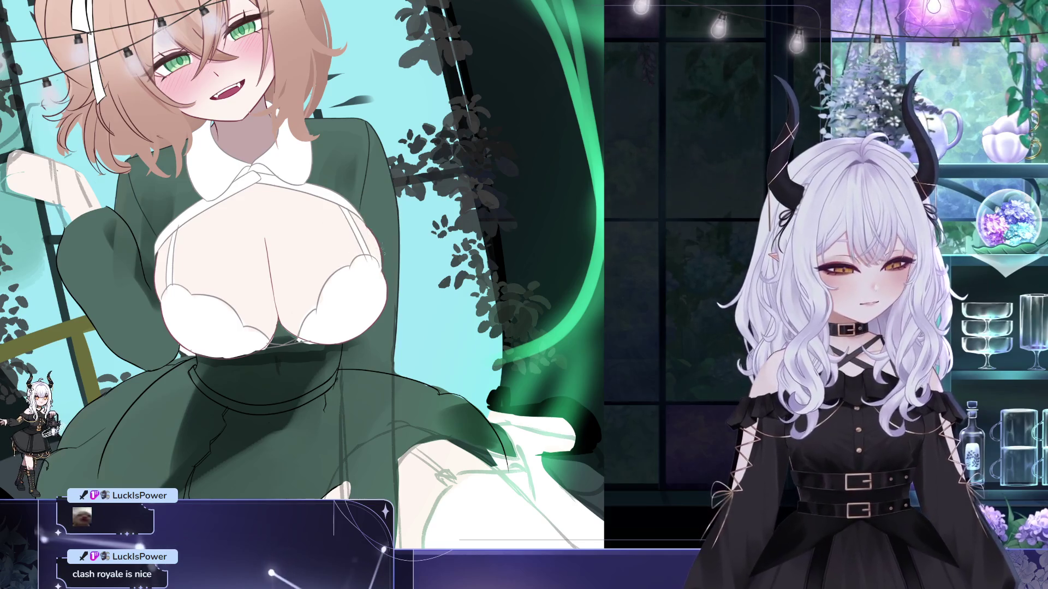
drag(377, 229, 344, 193)
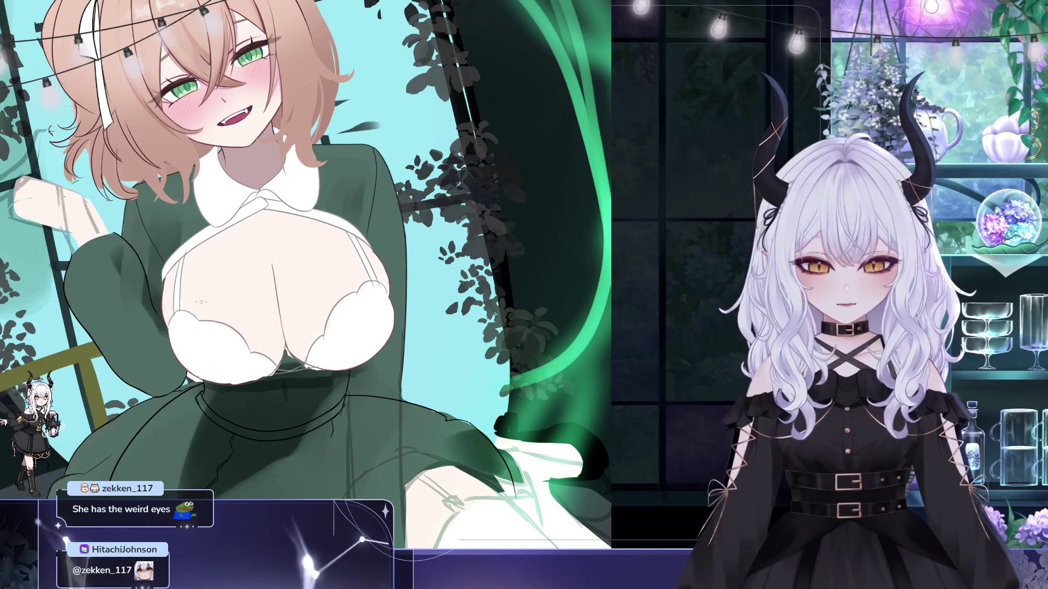
drag(219, 313, 218, 309)
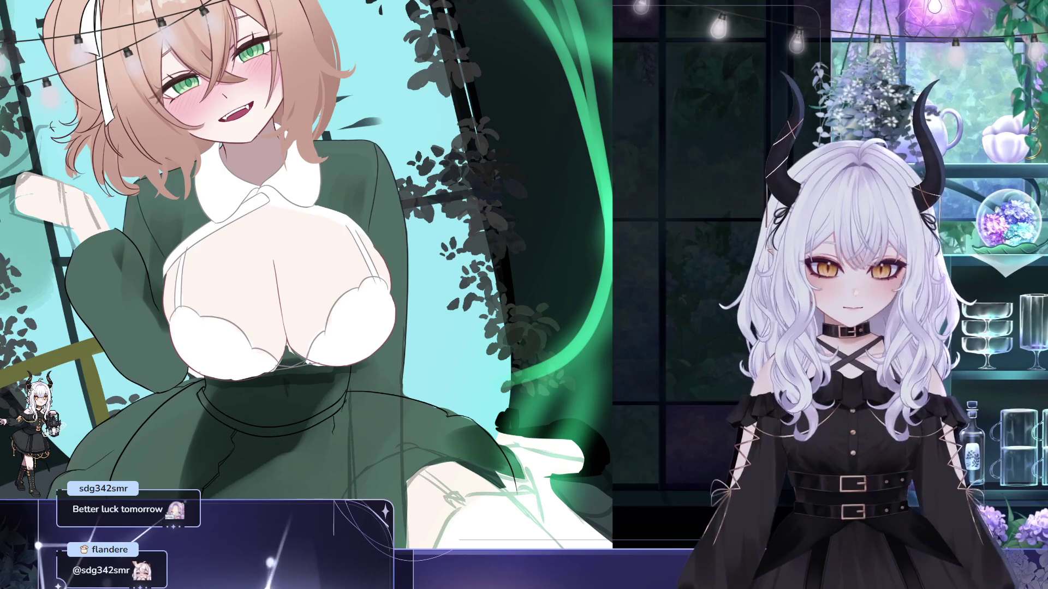
drag(469, 360, 513, 377)
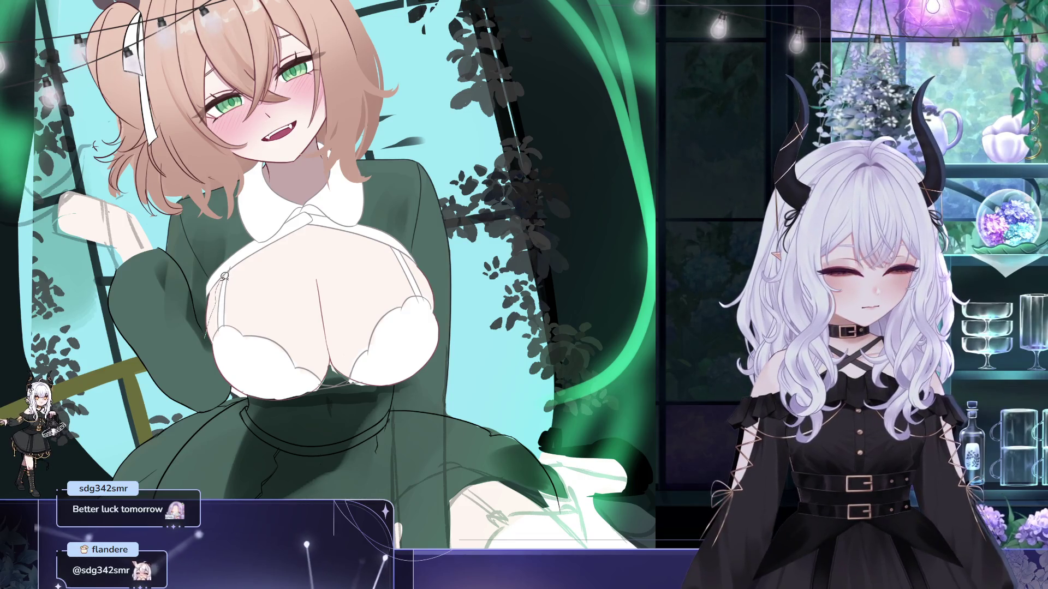
key(ctrl+z)
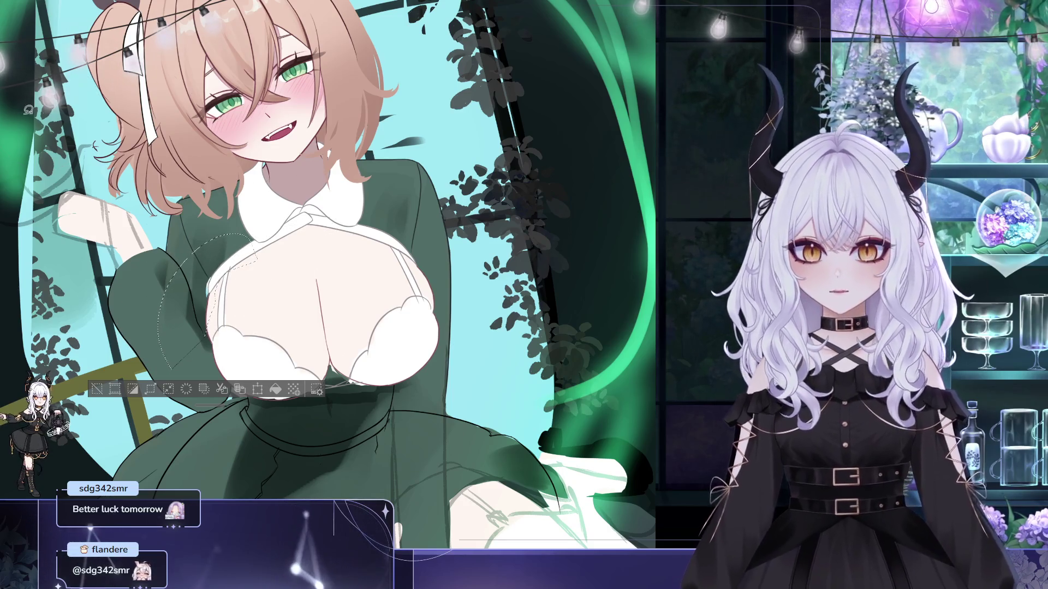
key(ctrl+d)
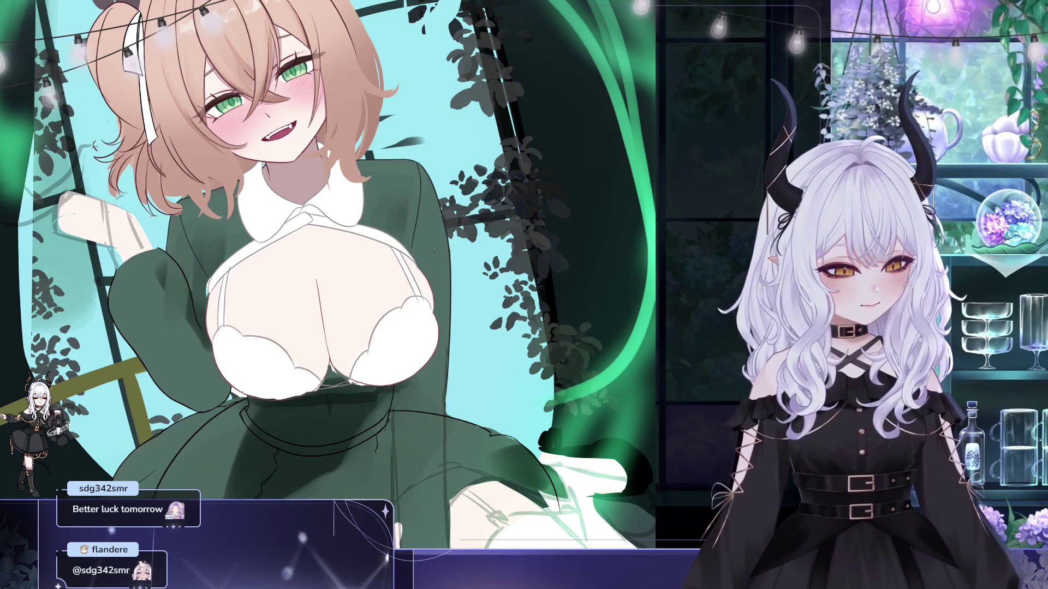
key(m)
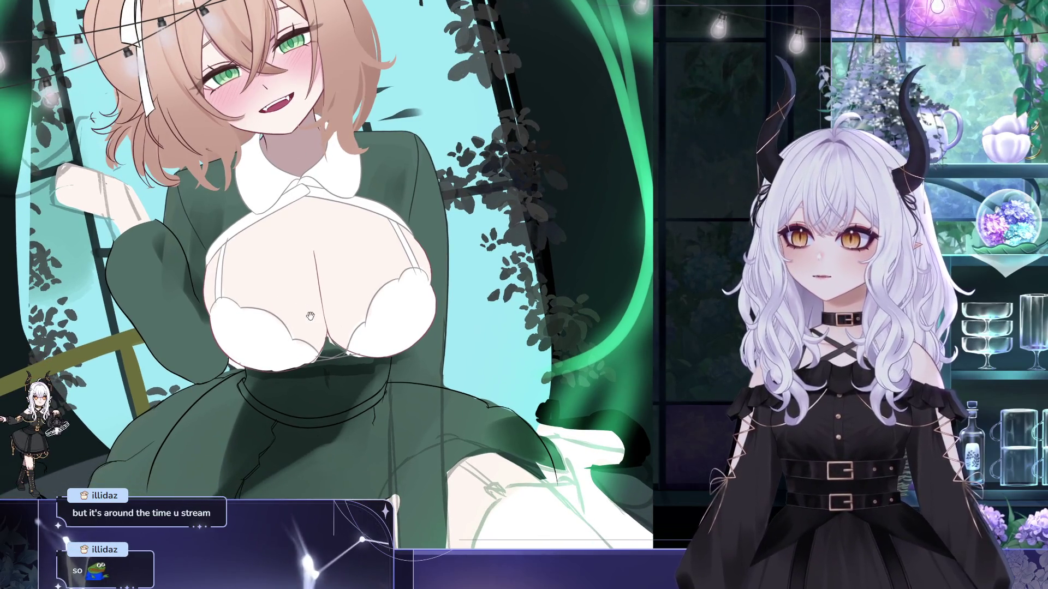
mouse_move(298, 305)
mouse_down()
mouse_move(260, 255)
mouse_move(305, 249)
mouse_up()
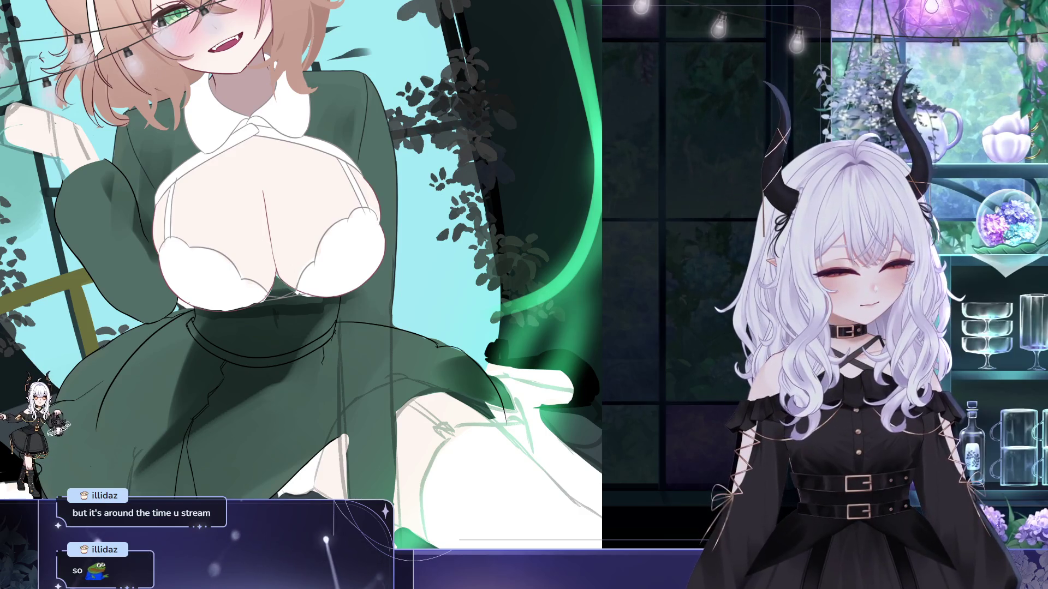
mouse_move(299, 250)
mouse_down()
mouse_move(337, 246)
mouse_move(324, 283)
mouse_up()
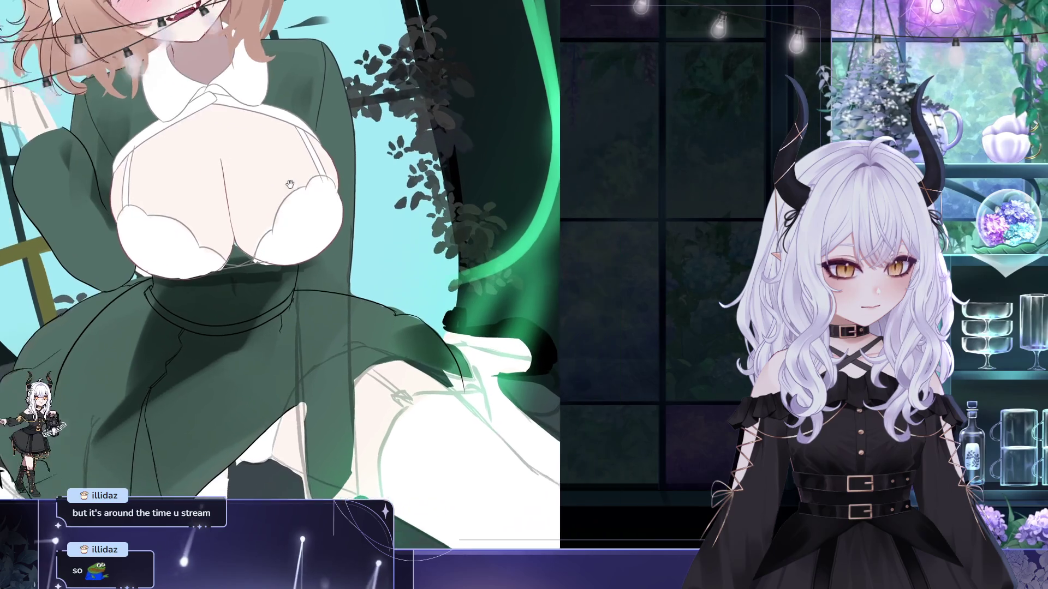
drag(311, 273, 210, 218)
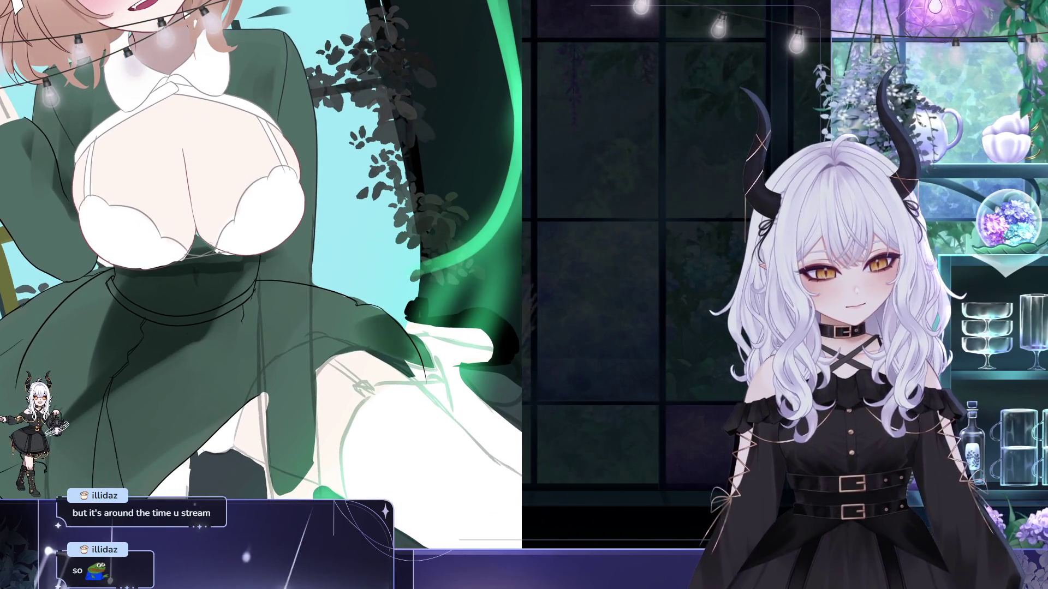
drag(282, 300, 350, 319)
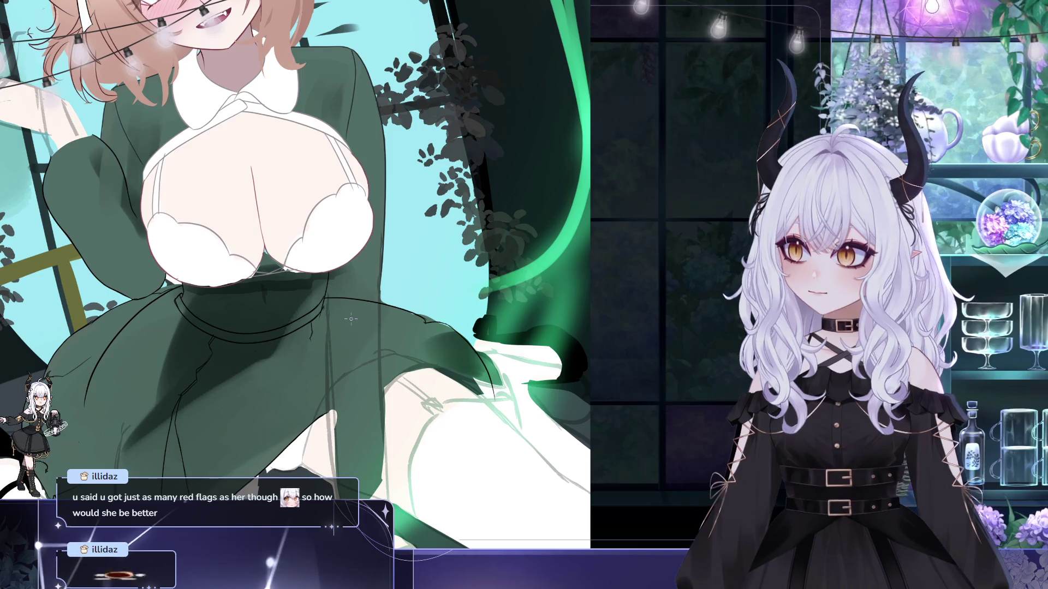
mouse_move(399, 260)
mouse_down()
mouse_move(451, 285)
mouse_move(461, 263)
mouse_move(449, 313)
mouse_up()
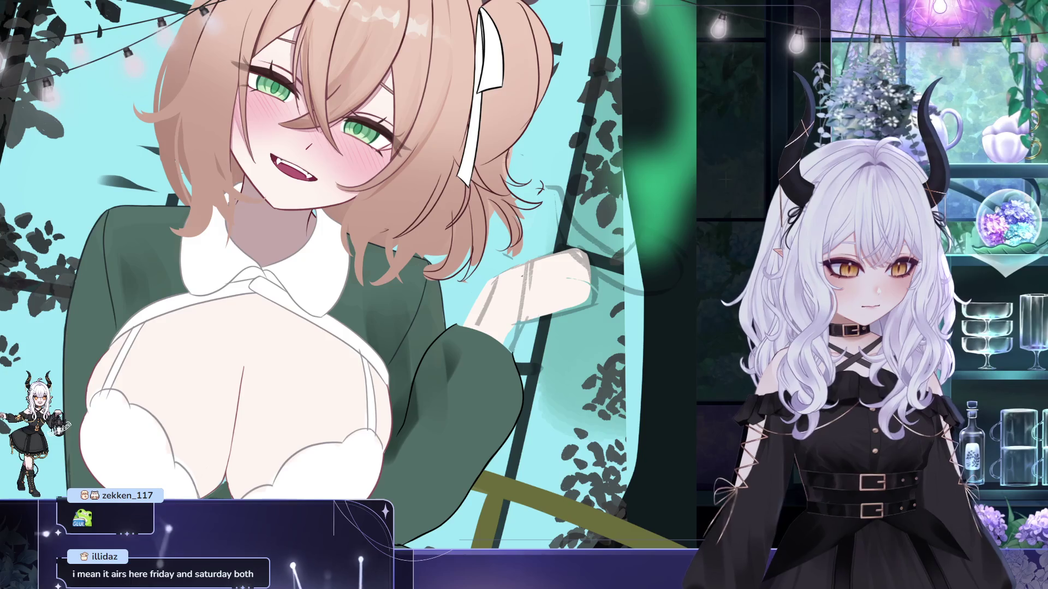
drag(442, 262, 420, 284)
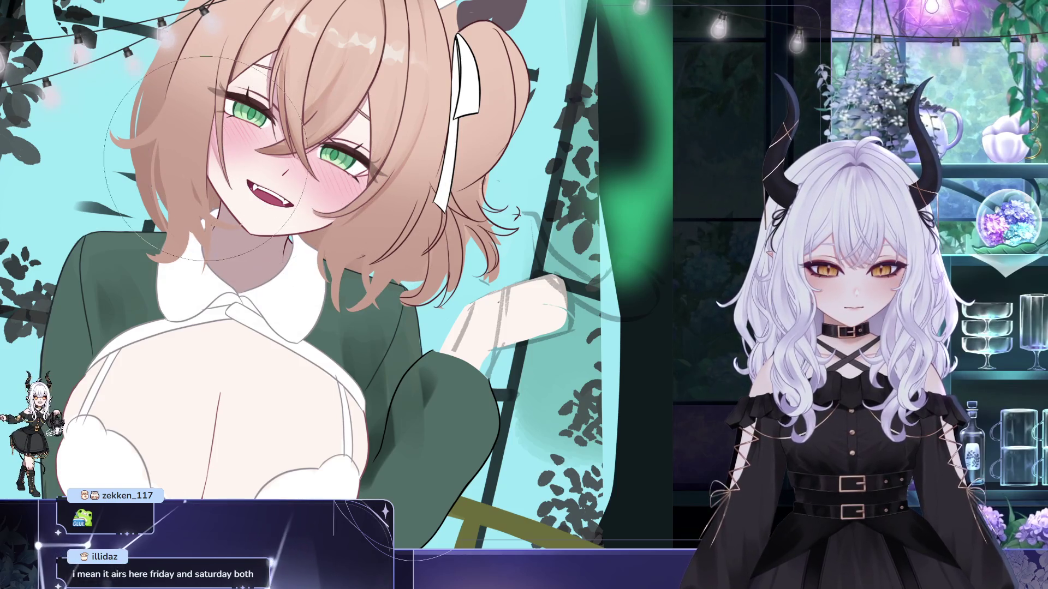
scroll(352, 271, down, 2)
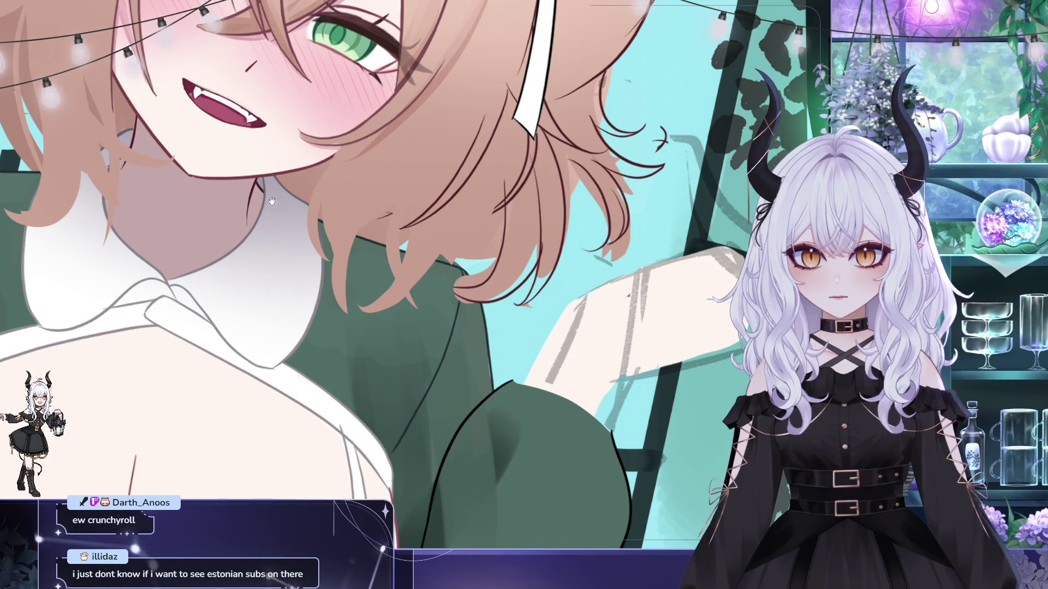
drag(270, 200, 278, 228)
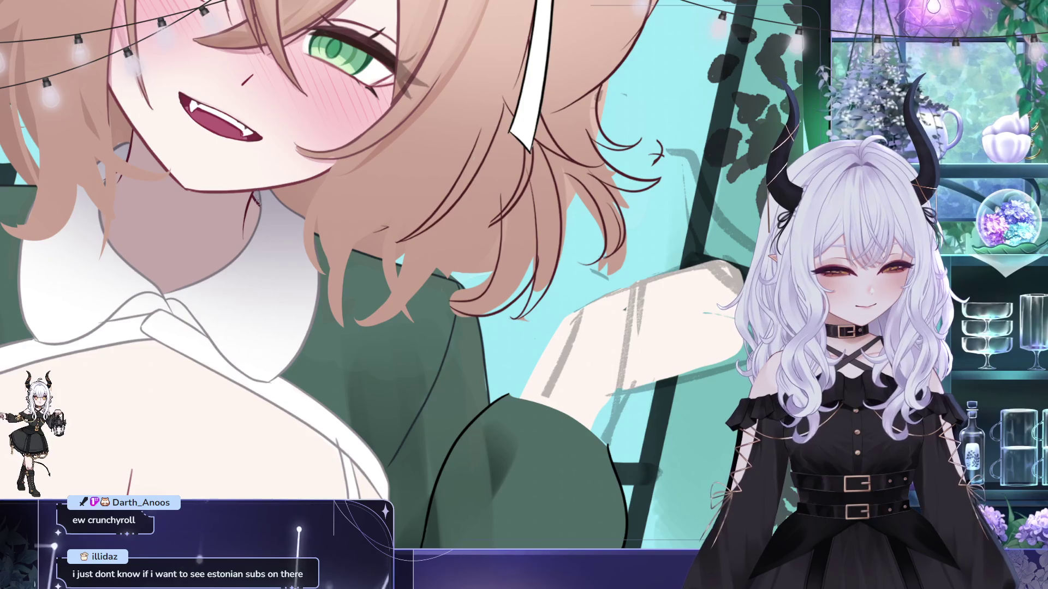
drag(328, 218, 339, 238)
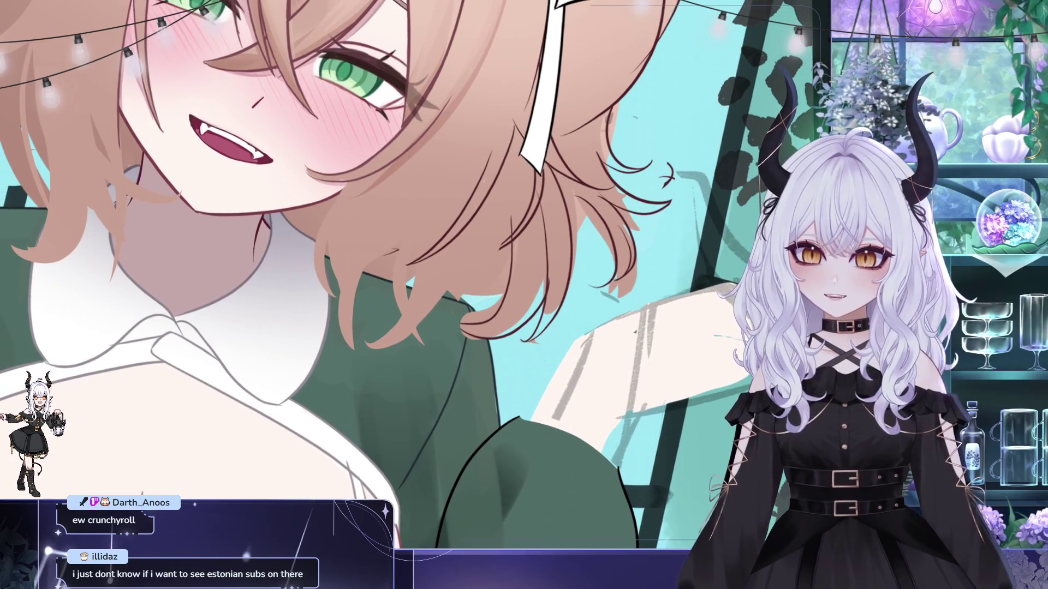